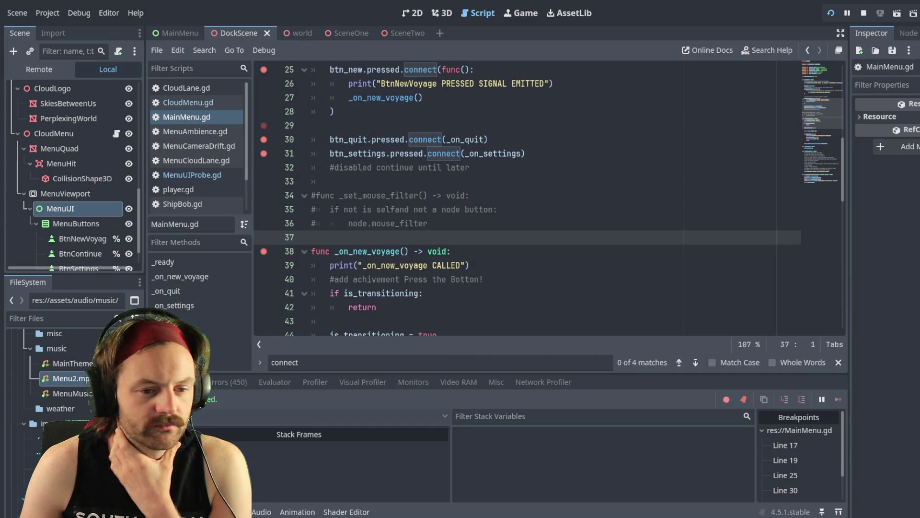
# Select the placeholder settings comments in _on_settings, then restart the game to pause at line 17.
pyautogui.click(374, 181)
pyautogui.scroll(7, 381, 197)
pyautogui.scroll(-12, 384, 209)
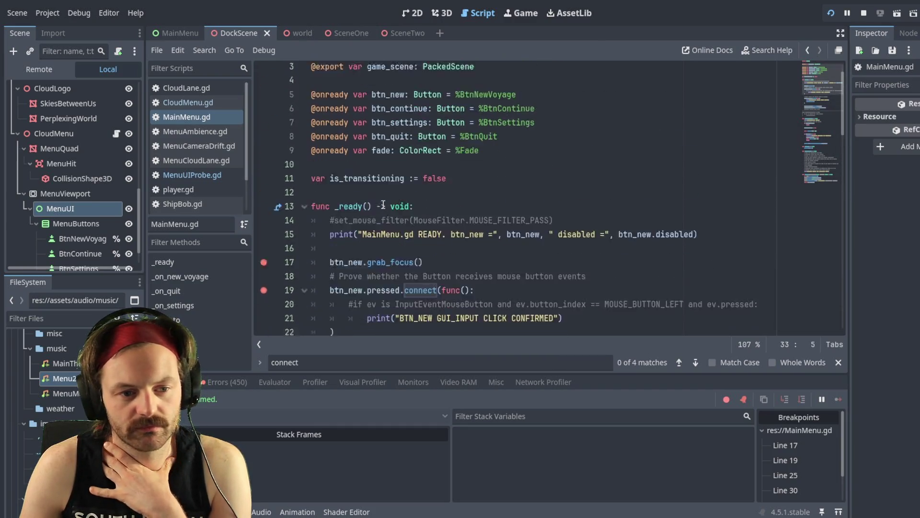
pyautogui.scroll(-8, 384, 210)
pyautogui.scroll(5, 384, 207)
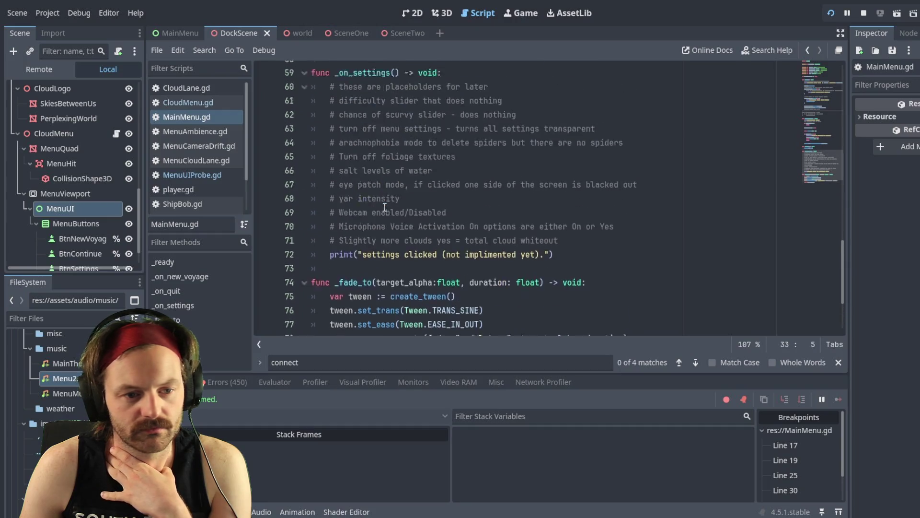
pyautogui.scroll(1, 384, 207)
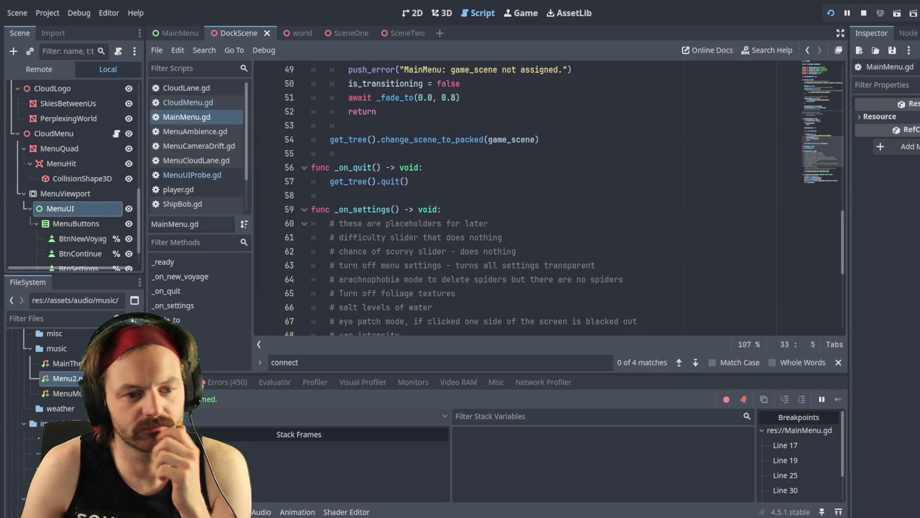
pyautogui.scroll(-2, 517, 234)
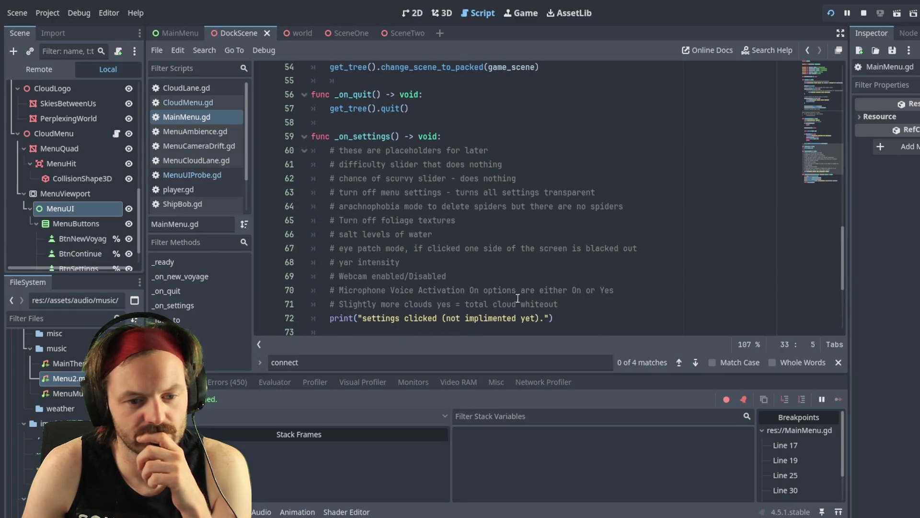
pyautogui.moveTo(574, 293)
pyautogui.mouseDown()
pyautogui.moveTo(412, 181)
pyautogui.moveTo(329, 138)
pyautogui.mouseUp()
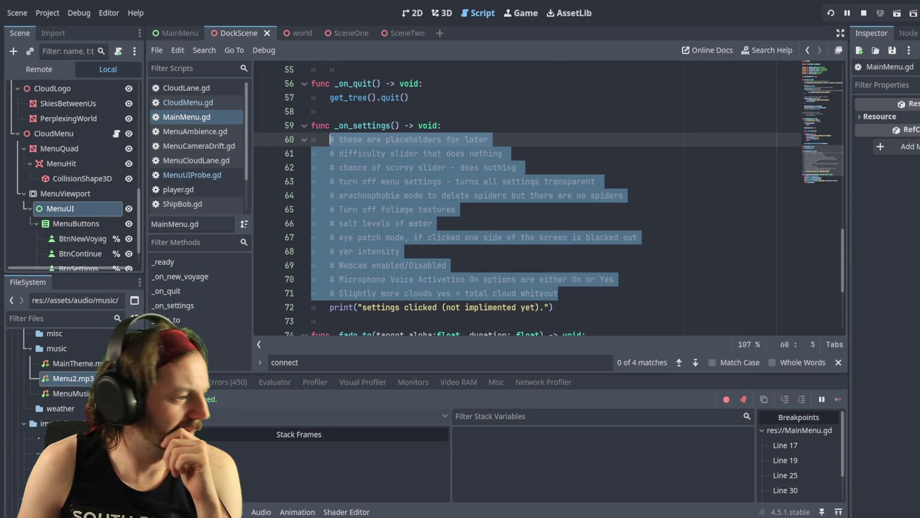
pyautogui.click(831, 13)
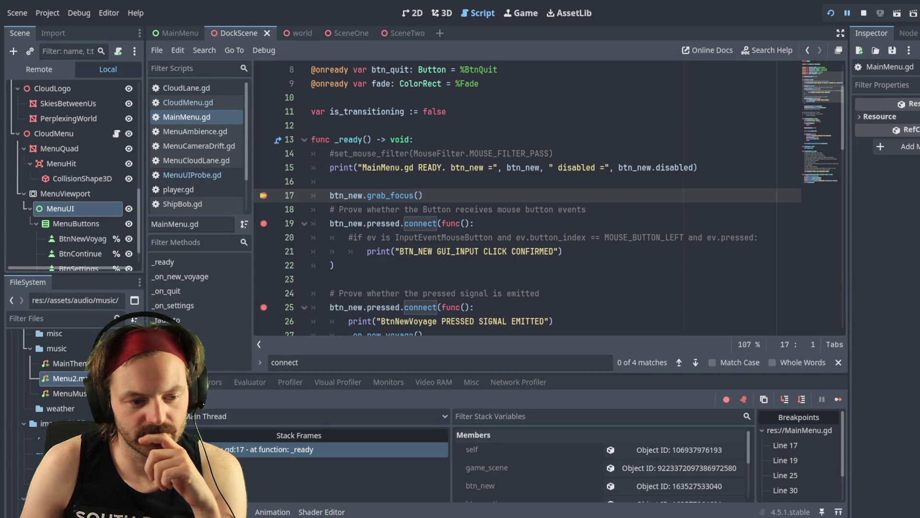
# Remove the MainMenu.gd breakpoints on lines 17, 19, 25, 30, 31 and 38.
pyautogui.click(264, 195)
pyautogui.click(264, 224)
pyautogui.click(263, 307)
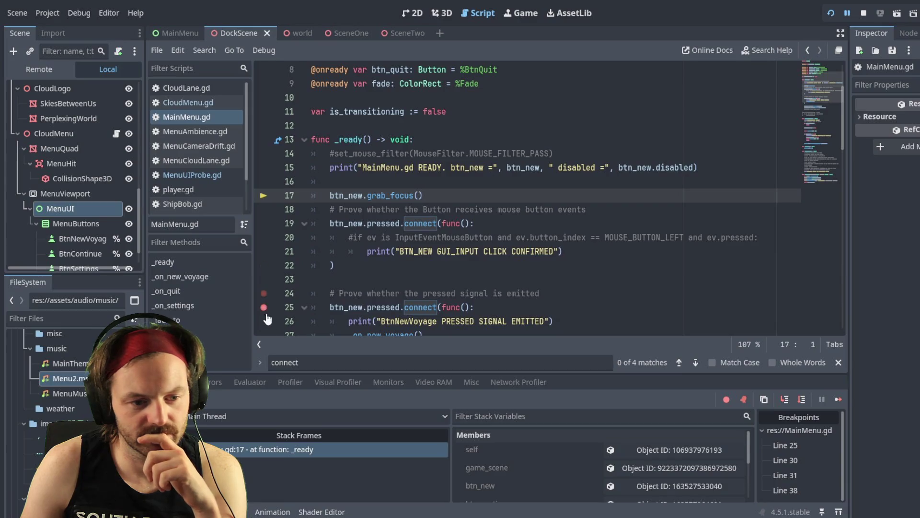
pyautogui.scroll(-2, 267, 300)
pyautogui.click(263, 307)
pyautogui.click(263, 293)
pyautogui.scroll(-5, 264, 240)
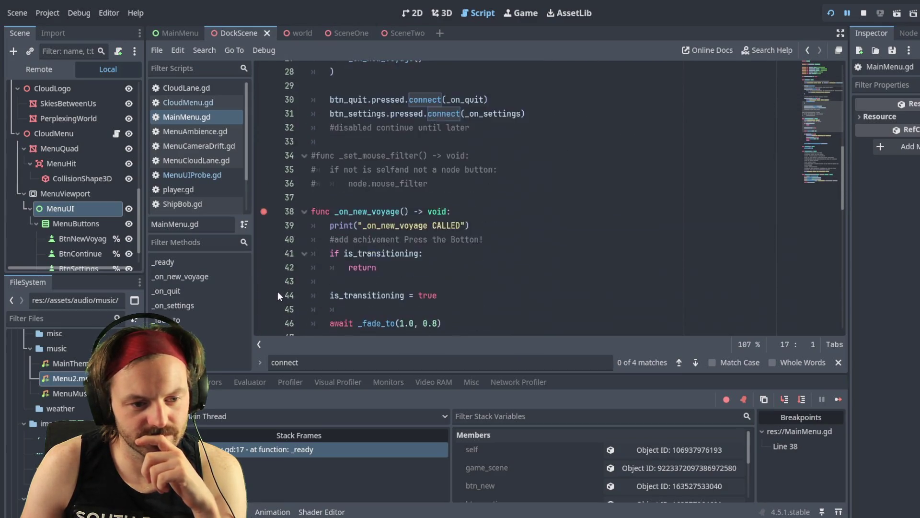
pyautogui.click(263, 196)
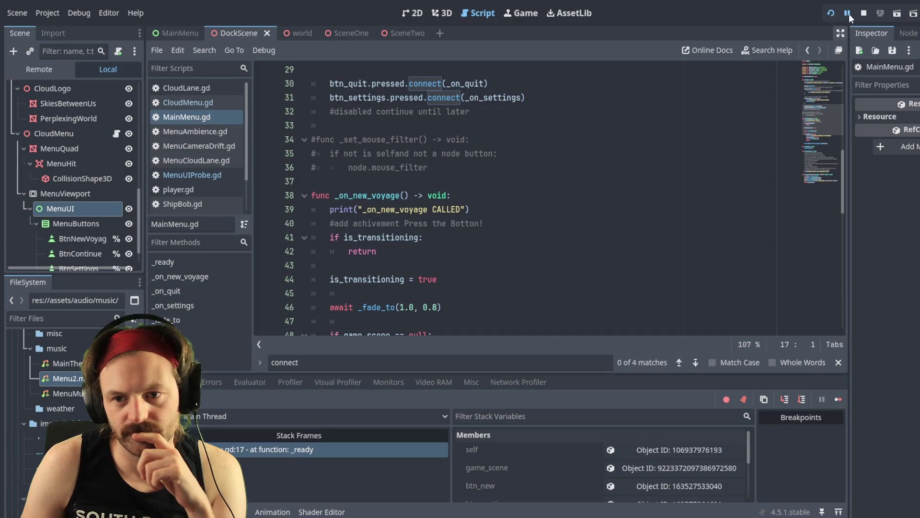
# Resume the paused game past the breakpoint so the New Voyage title menu appears.
pyautogui.press('F5')
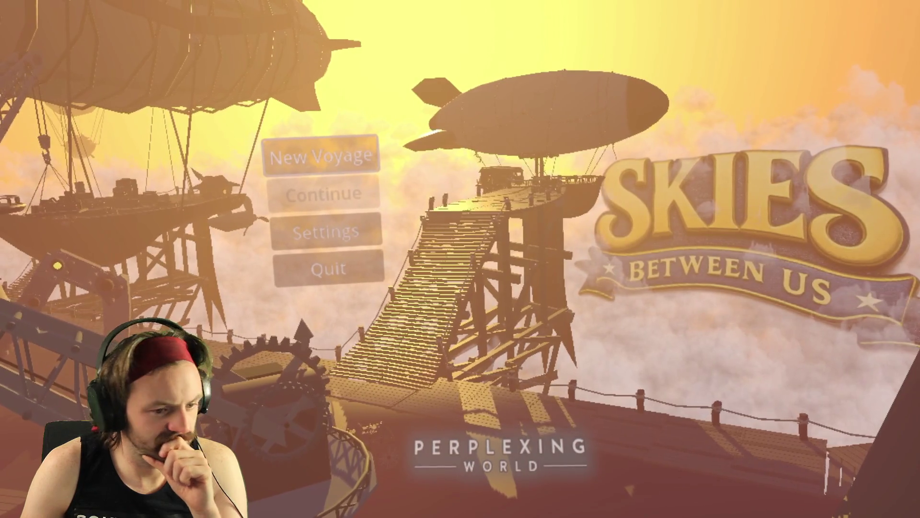
# Switch from the running game to the editor and back to the main menu.
pyautogui.hotkey('alt', 'Tab')
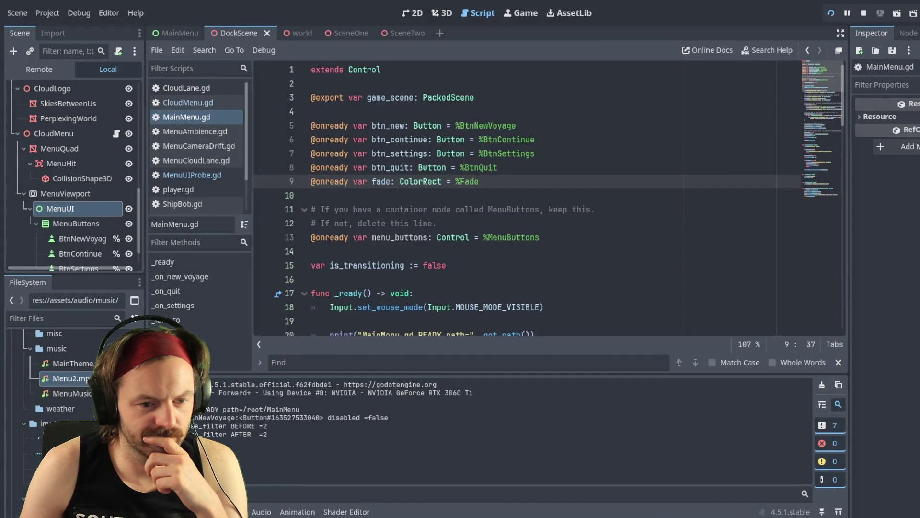
pyautogui.hotkey('alt', 'Tab')
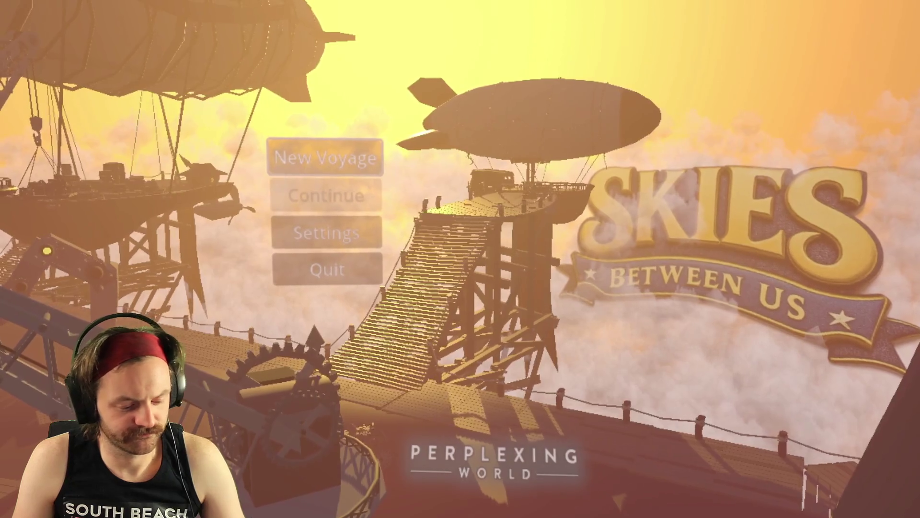
# Stop the running game and play the open creepy airship scene.
pyautogui.hotkey('alt', 'F4')
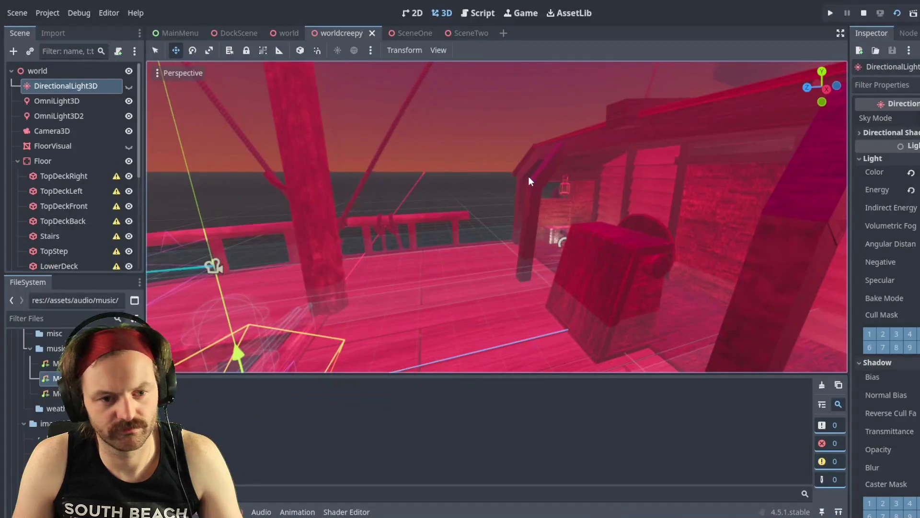
pyautogui.press('F5')
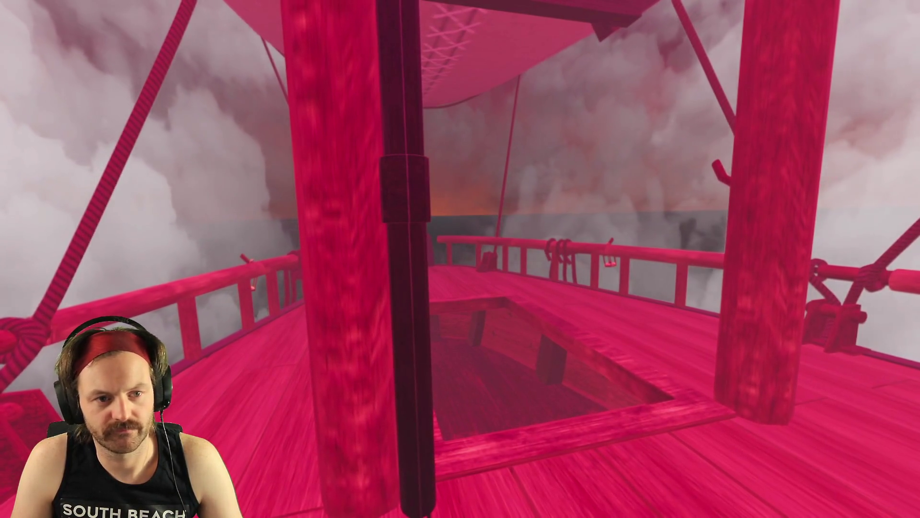
# Close the running game to return to the editor.
pyautogui.press('Escape')
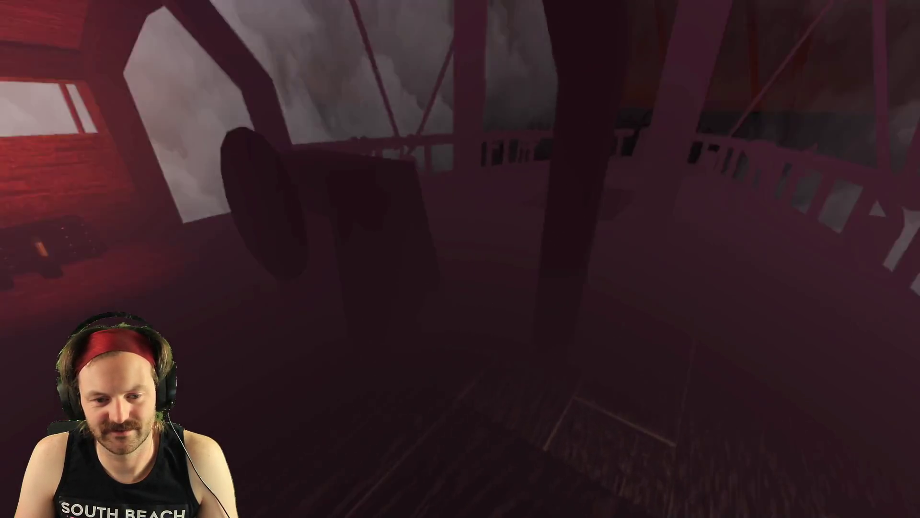
# Walk between the lantern-lit cabins, mast and railing, ending in the red cabin doorway.
pyautogui.press('w')
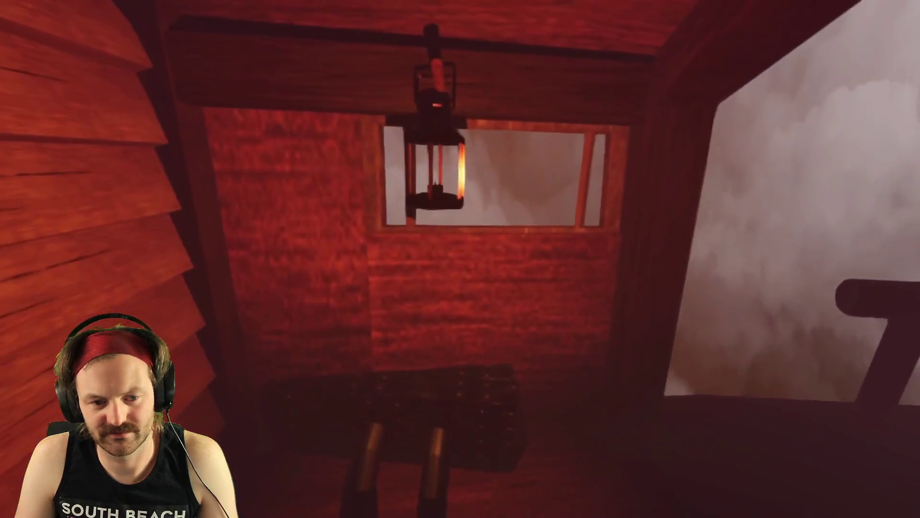
pyautogui.press('w')
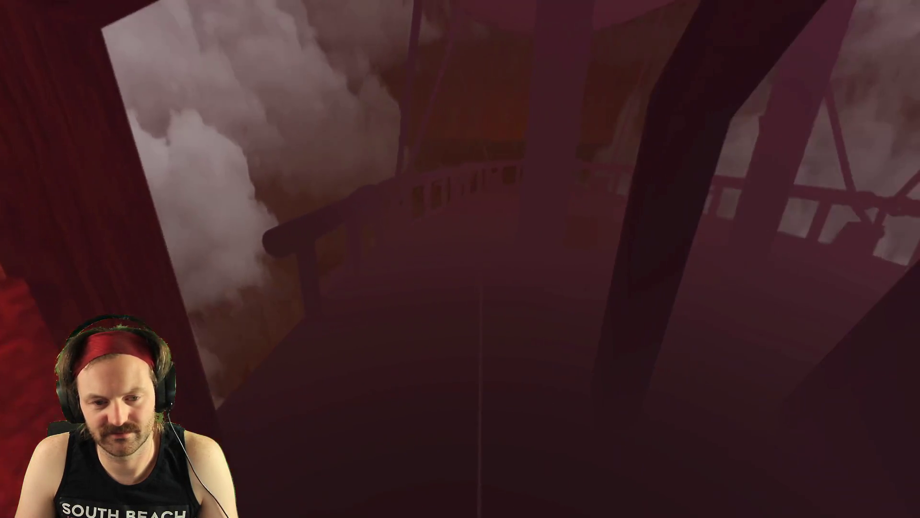
pyautogui.press('w')
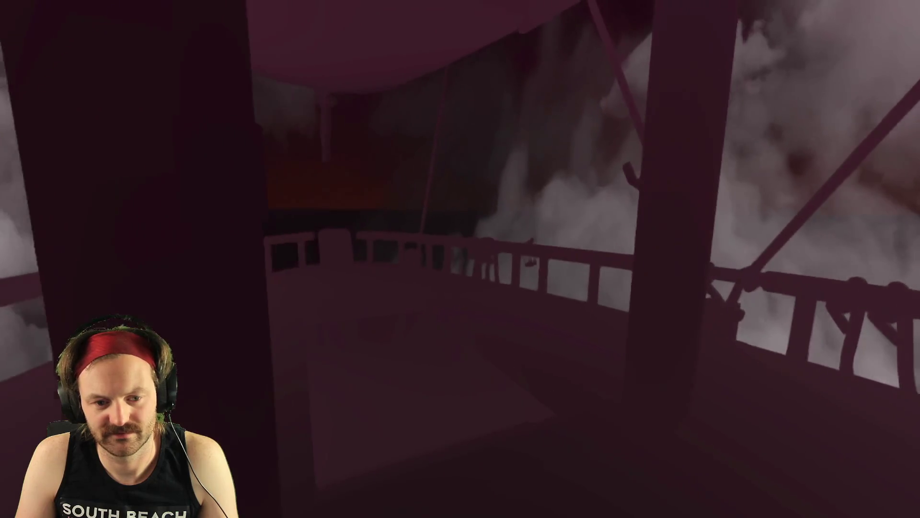
pyautogui.press('w')
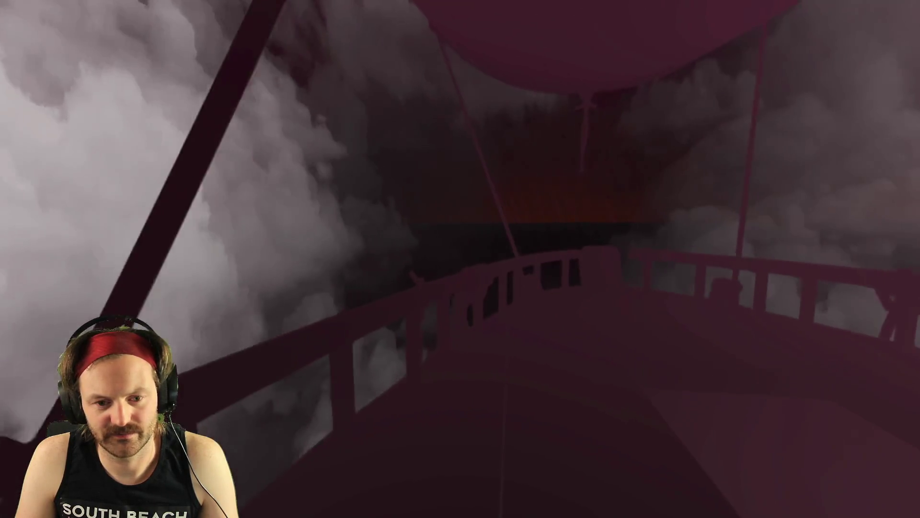
pyautogui.press('w')
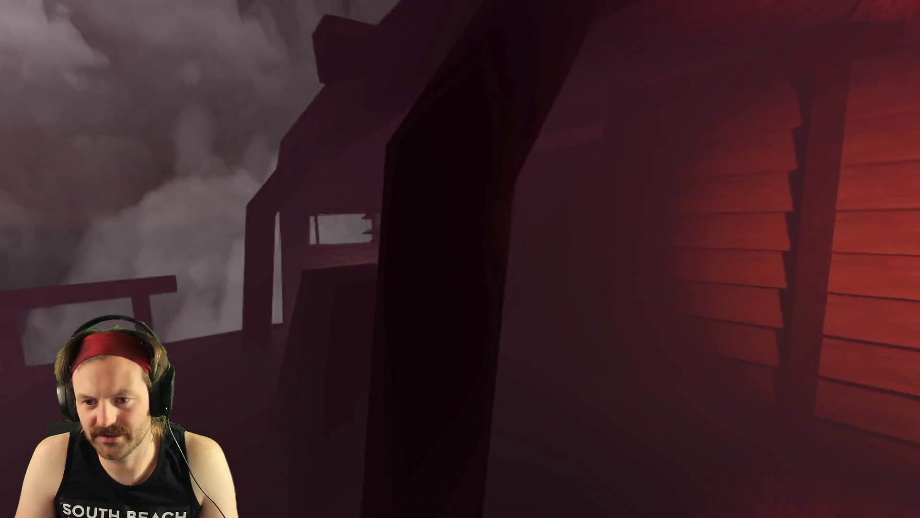
pyautogui.press('w')
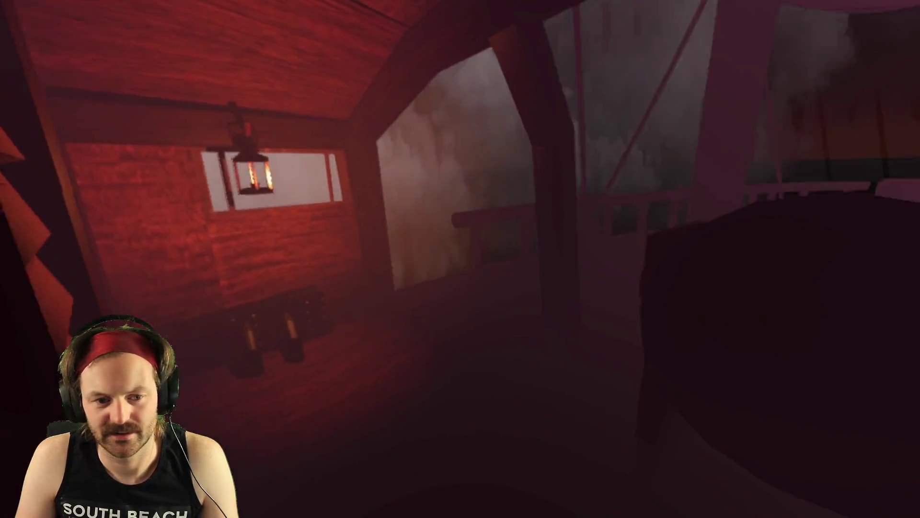
pyautogui.press('s')
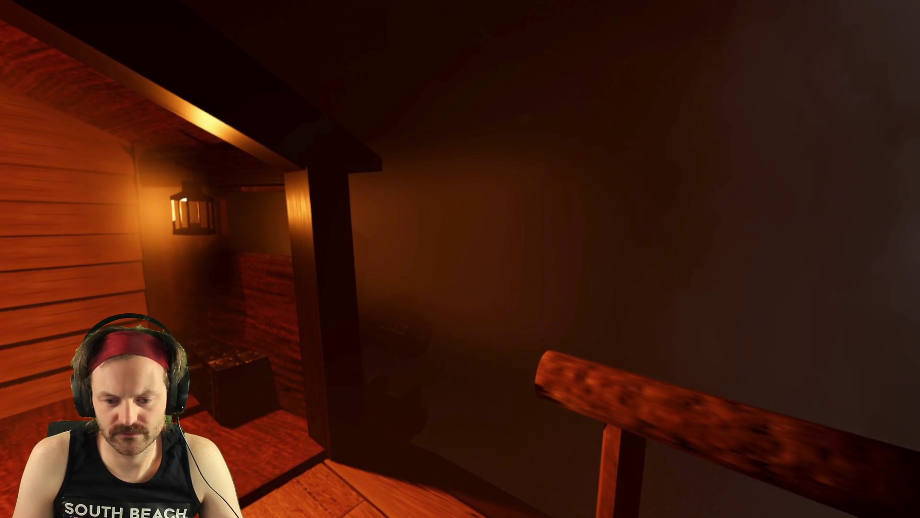
# Walk from the deck railing into the lantern-lit cabin and on into the corridor.
pyautogui.press('w')
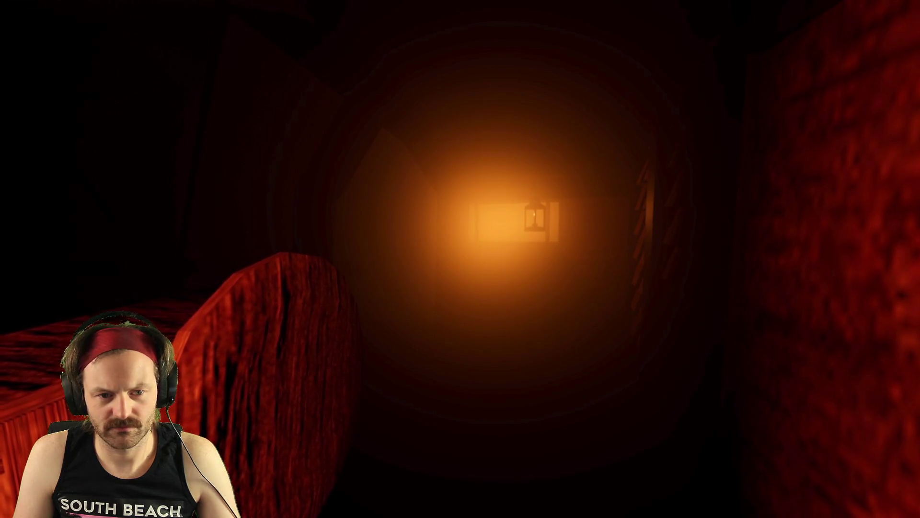
# Walk the dark corridor to the hanging lantern, back into the attic, then past the crate.
pyautogui.press('w')
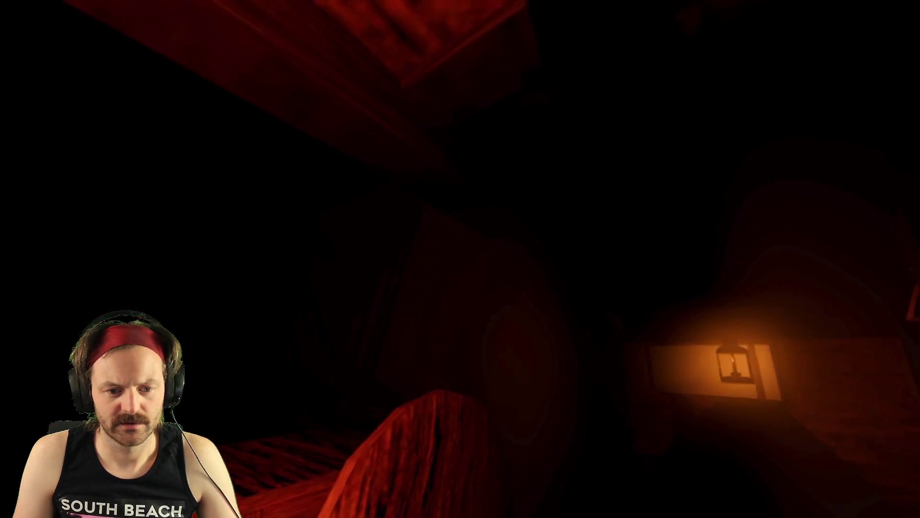
pyautogui.press('w')
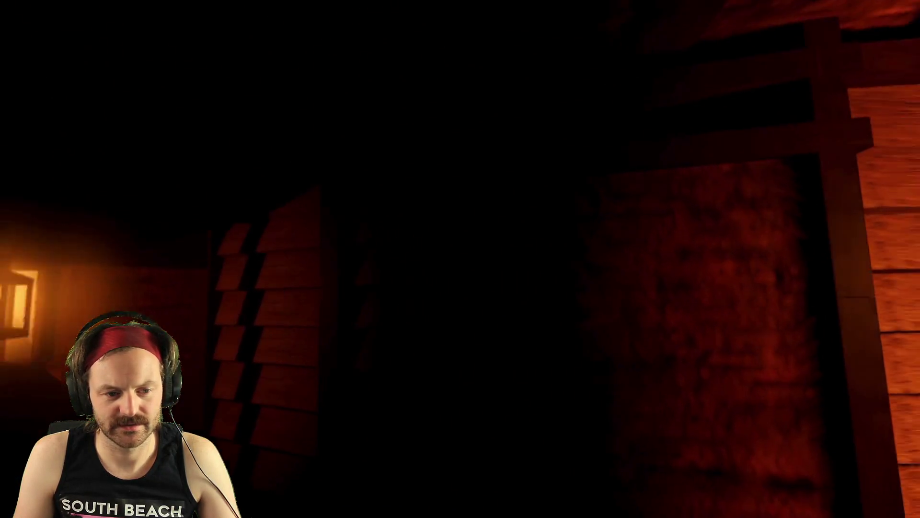
pyautogui.press('w')
pyautogui.press('w')
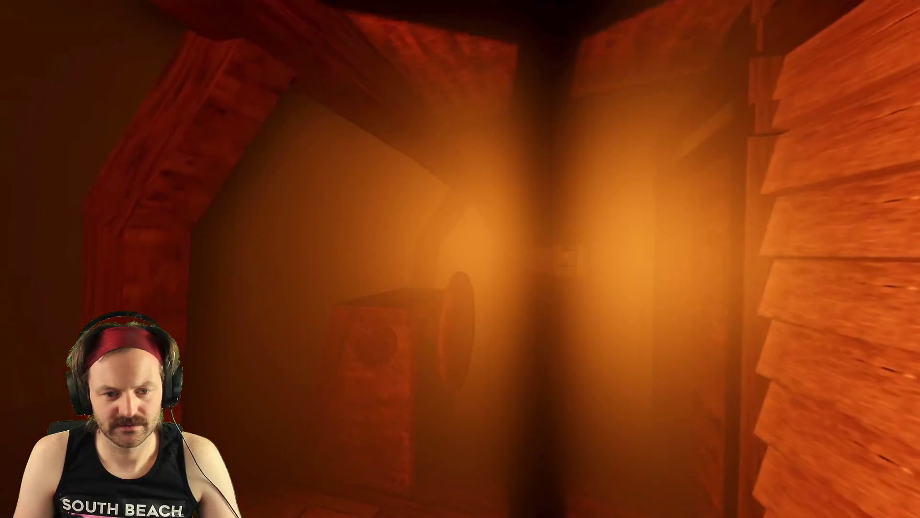
pyautogui.press('w')
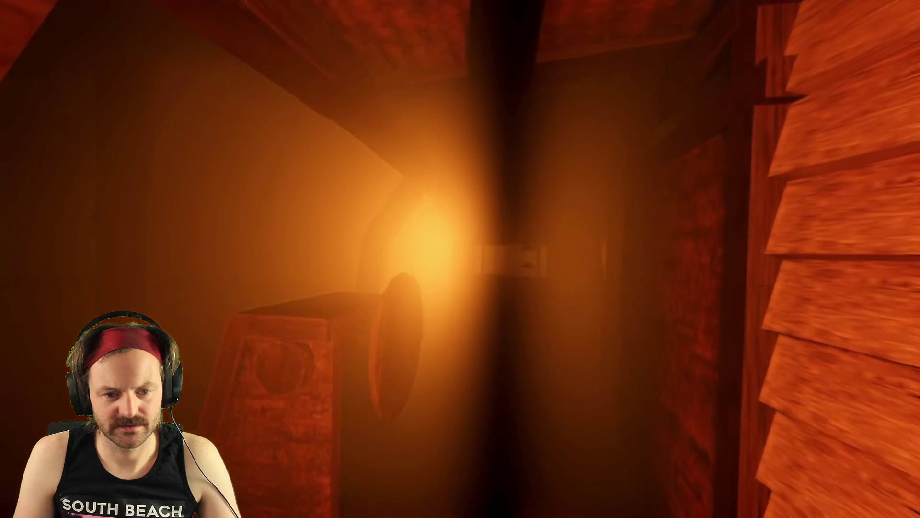
pyautogui.press('w')
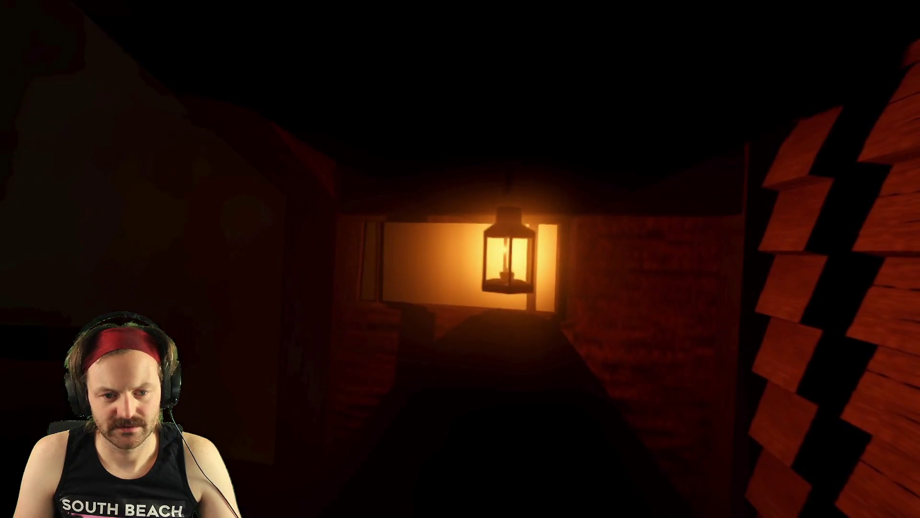
pyautogui.press('s')
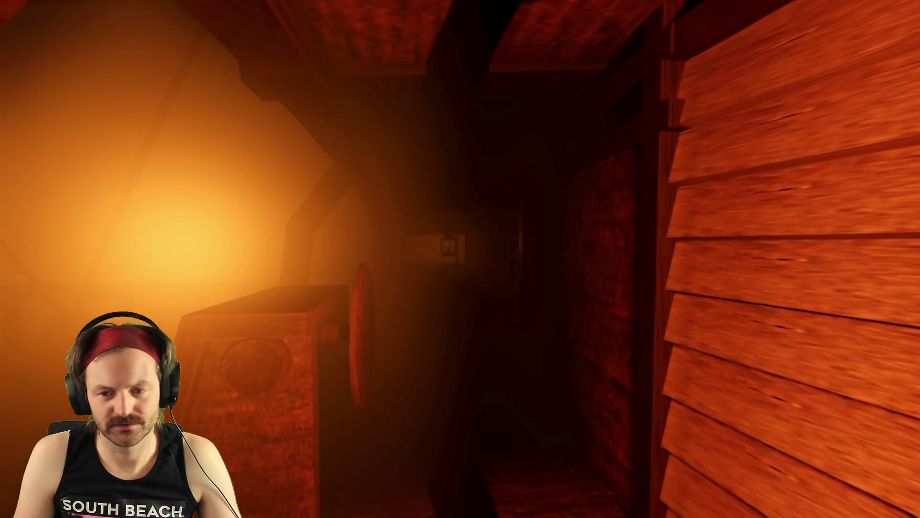
pyautogui.press('s')
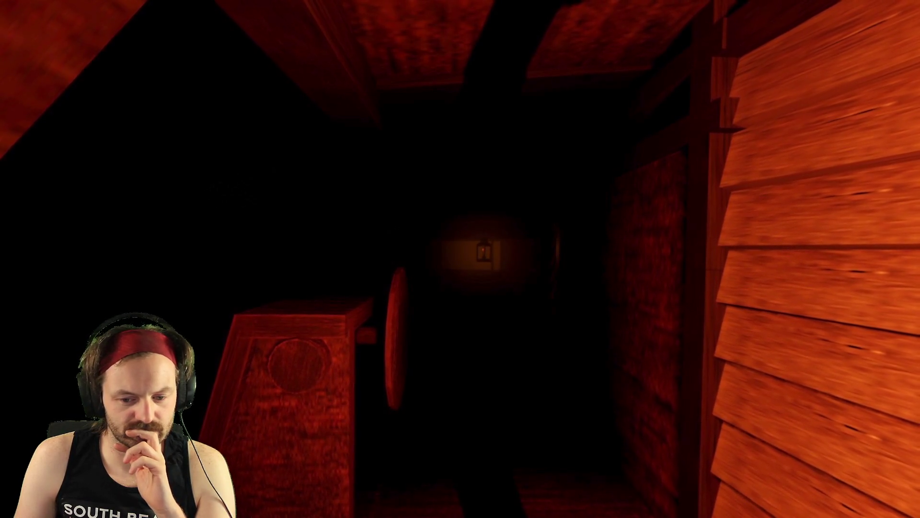
pyautogui.press('w')
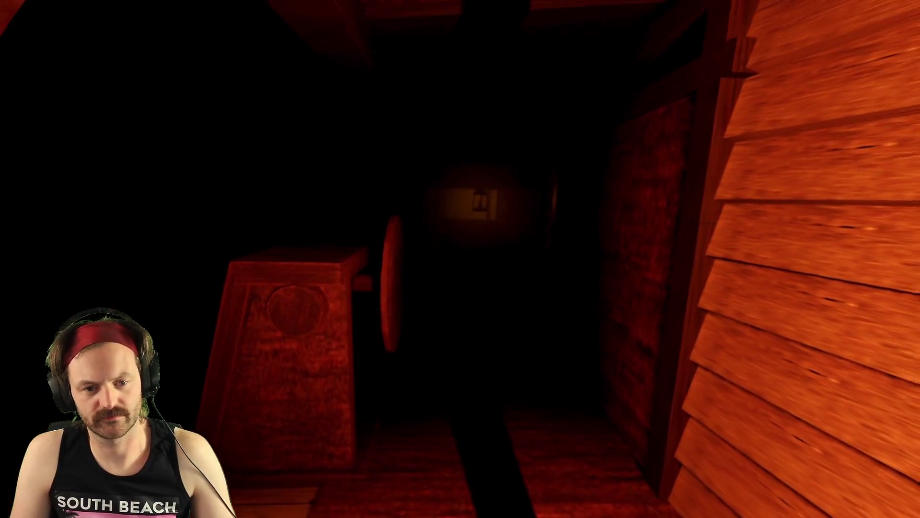
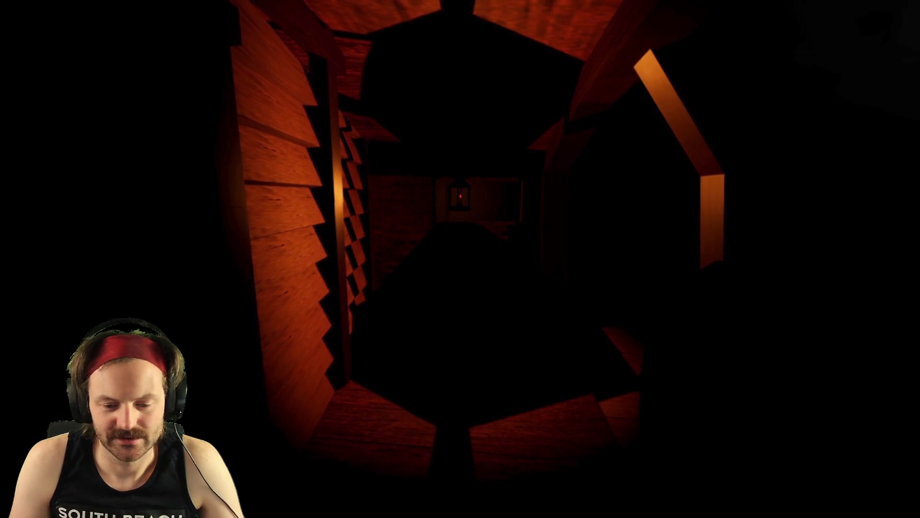
# Walk down the corridor past the lantern into the dark room.
pyautogui.press('w')
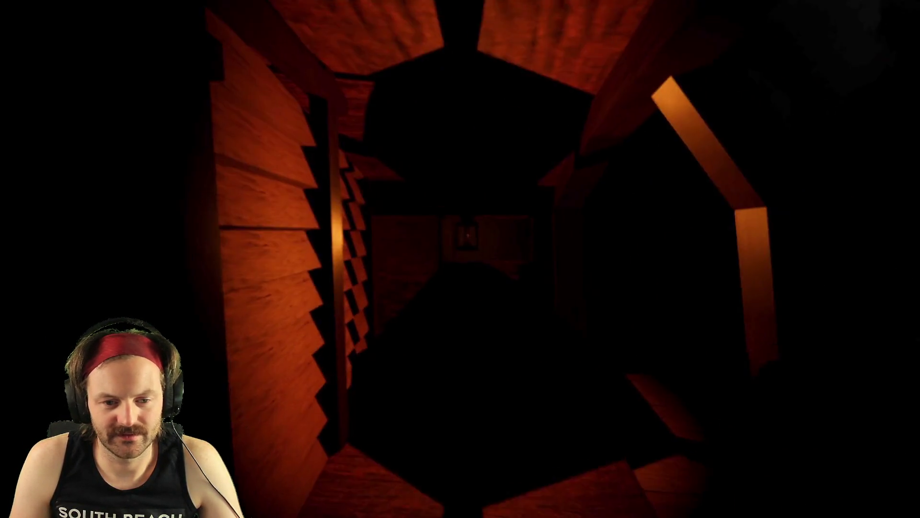
pyautogui.press('w')
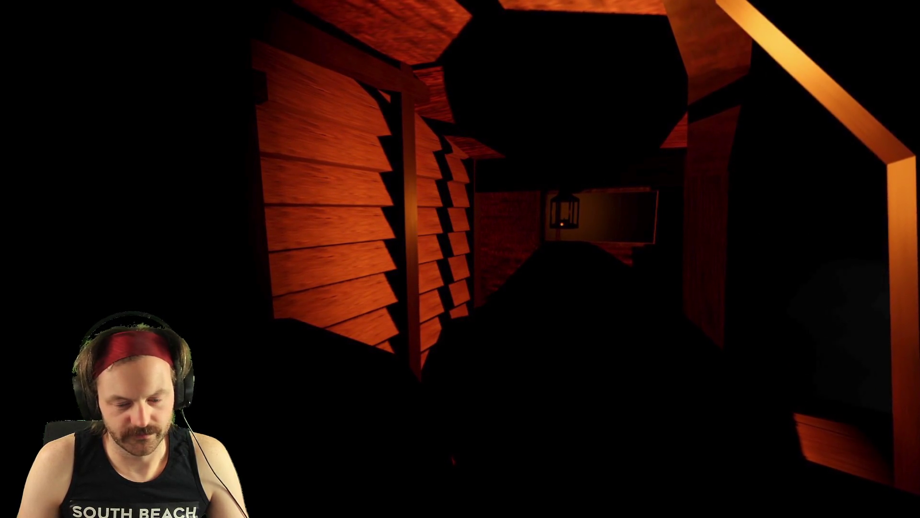
pyautogui.press('w')
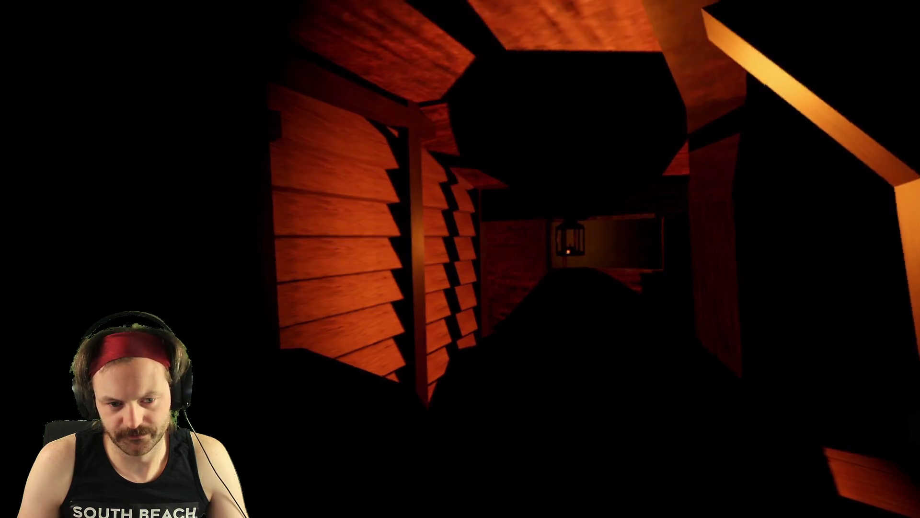
pyautogui.press('w')
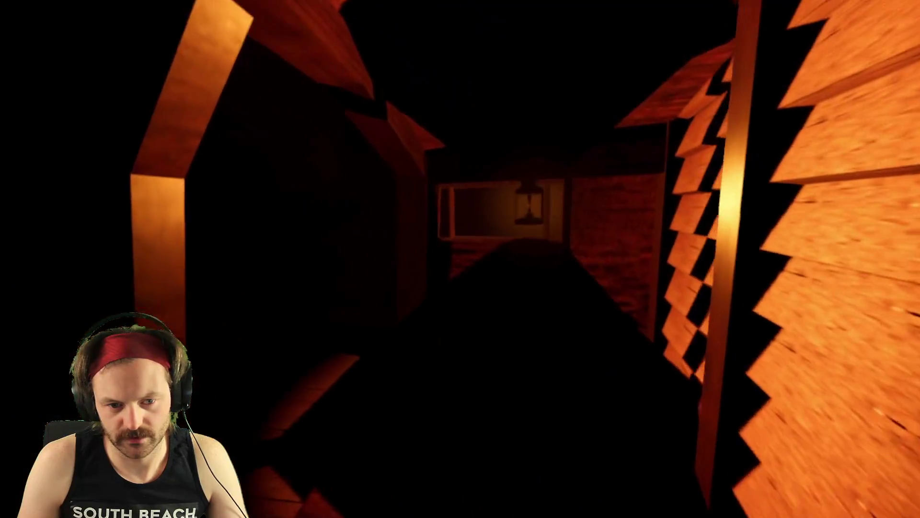
pyautogui.press('w')
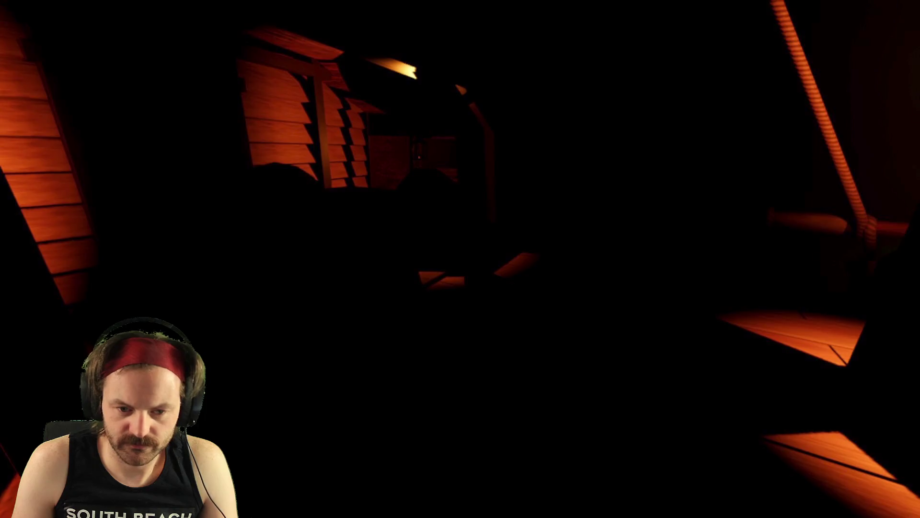
# Move through the attic and glowing passage up to the beam with two ropes.
pyautogui.press('w')
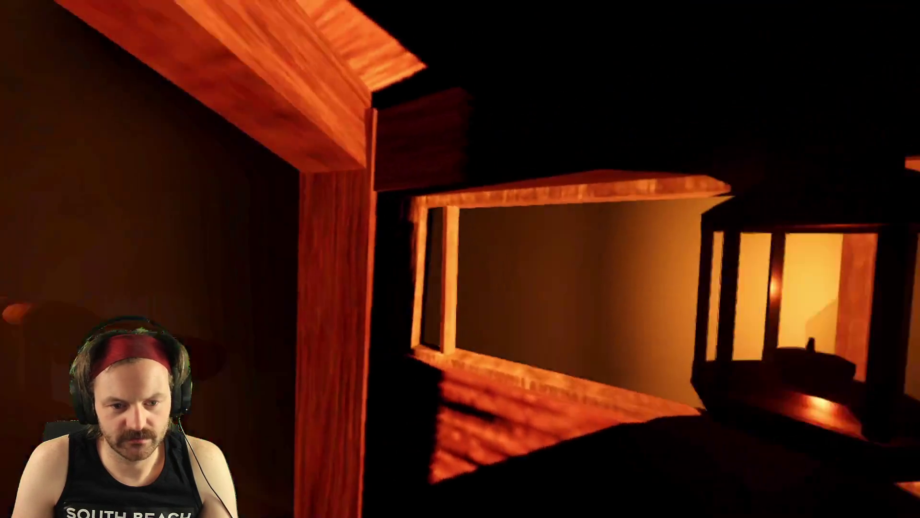
pyautogui.press('w')
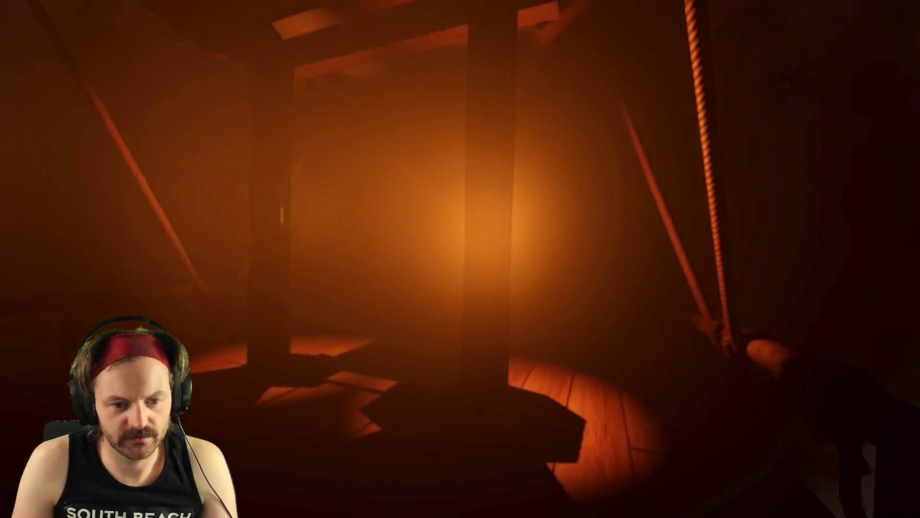
pyautogui.press('w')
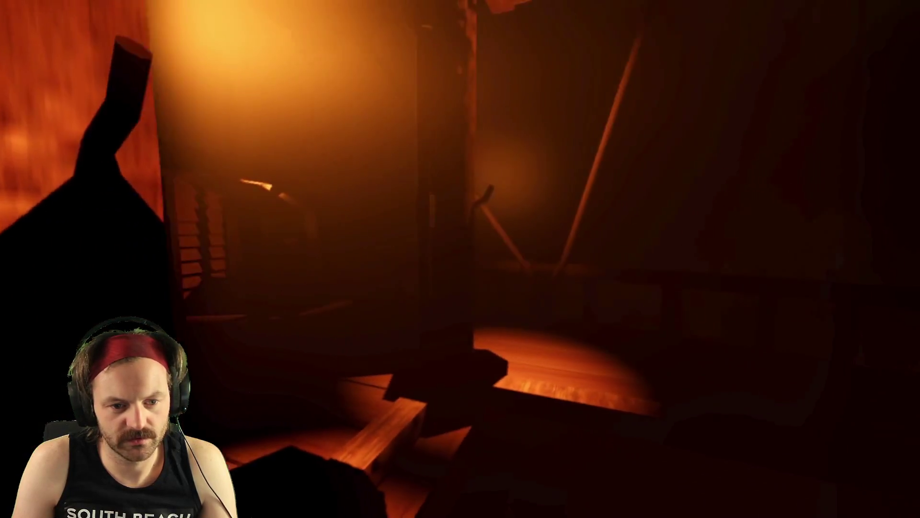
pyautogui.press('w')
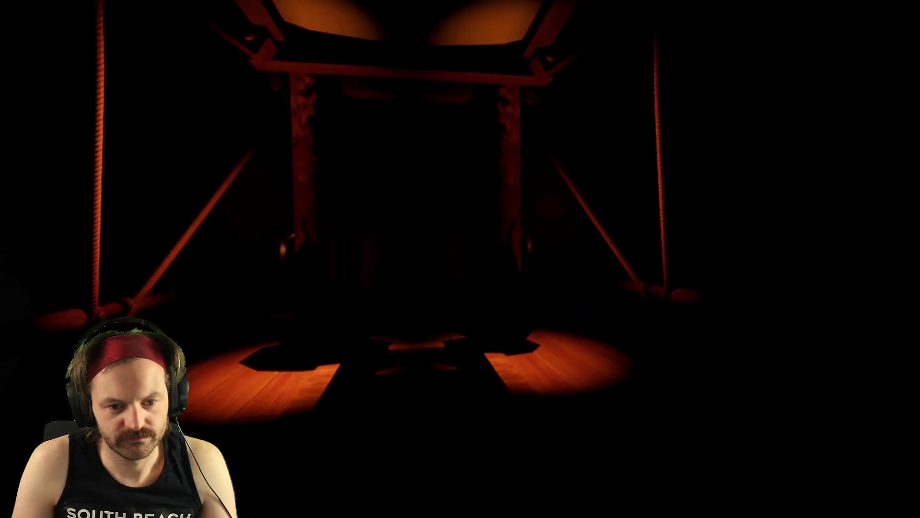
pyautogui.press('w')
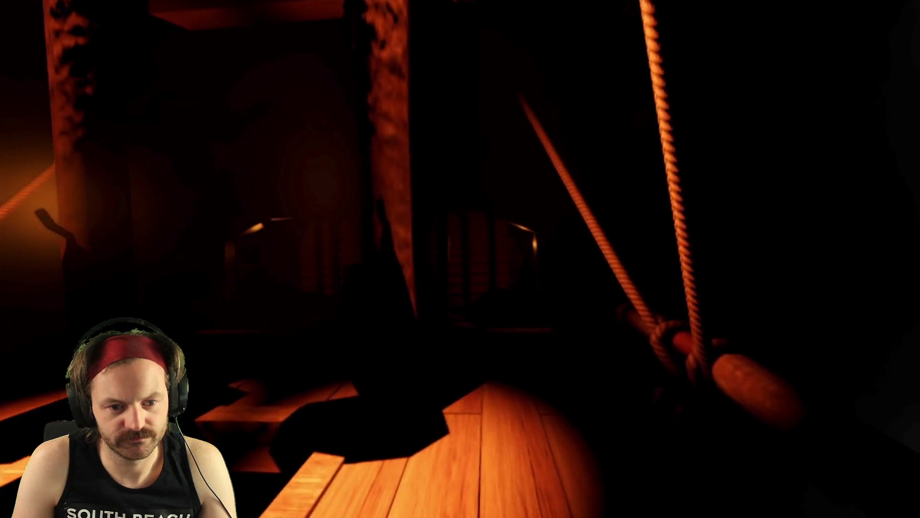
pyautogui.press('w')
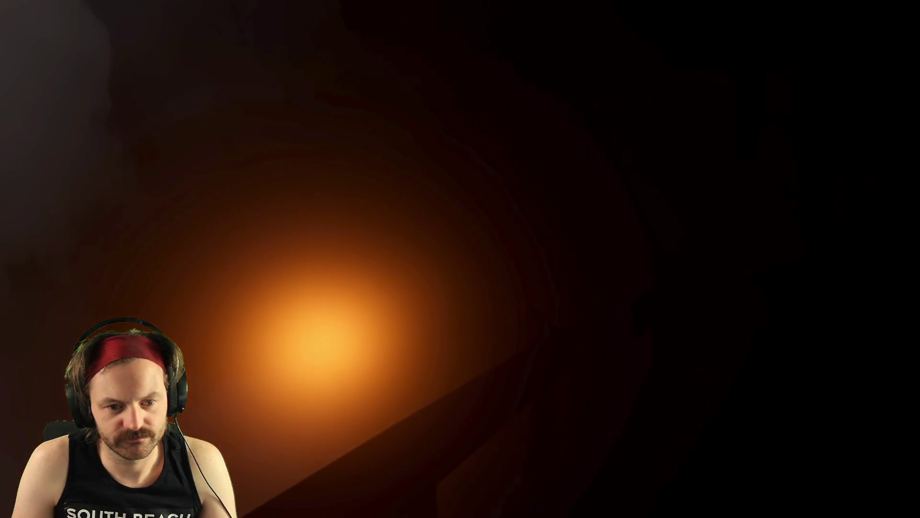
pyautogui.press('w')
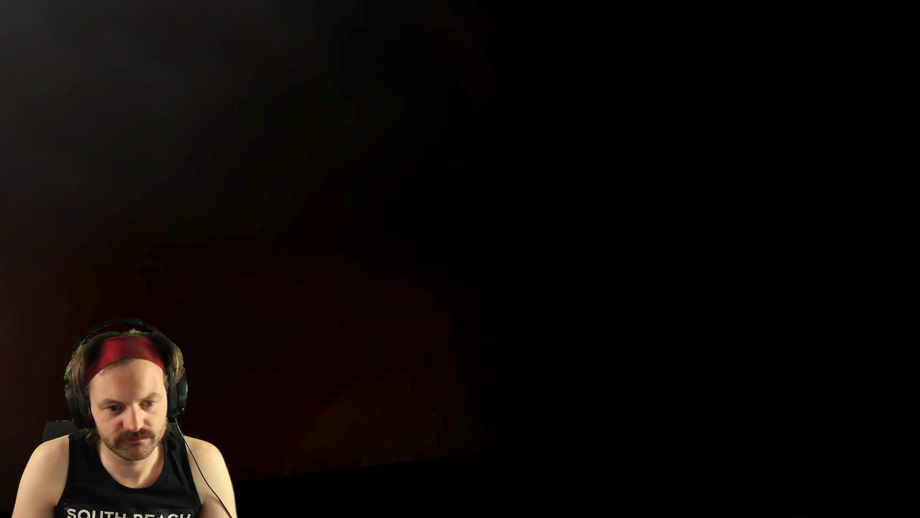
pyautogui.press('w')
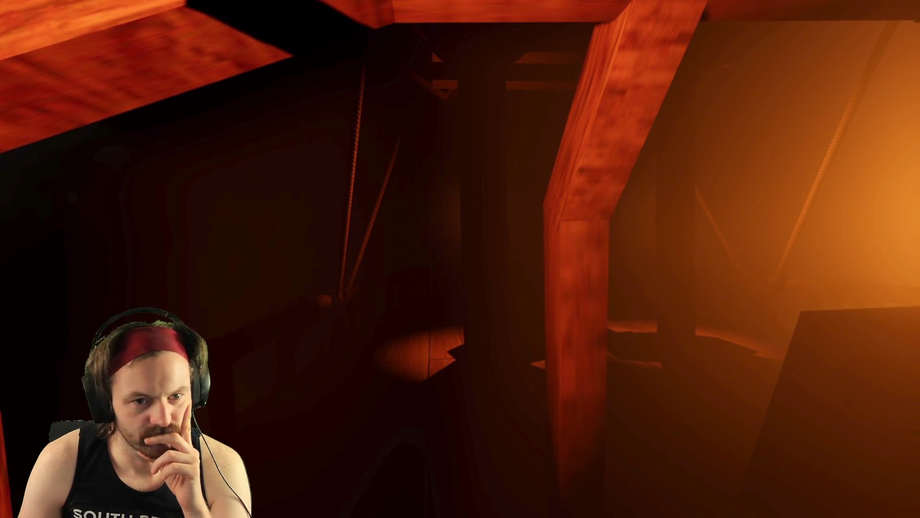
# Stop the game, comment out set_mouse_filter on line 14 of MainMenu.gd, and save.
pyautogui.press('F8')
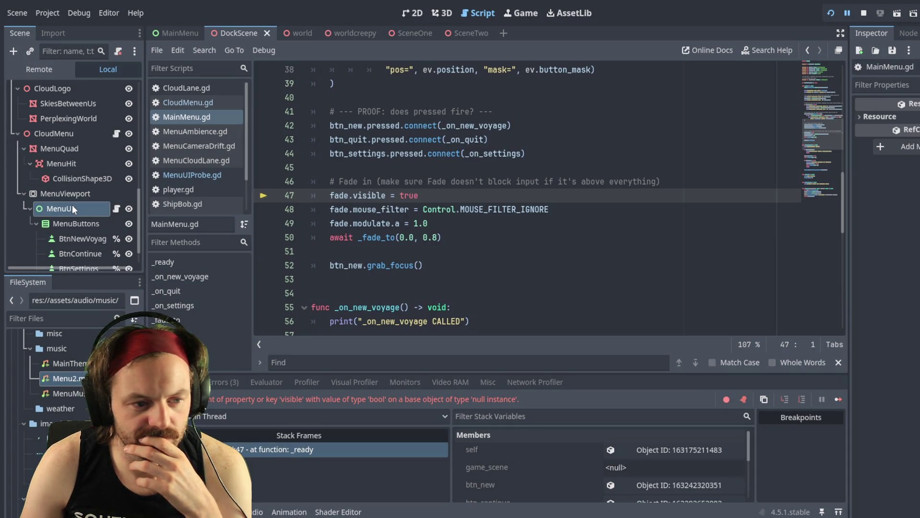
pyautogui.click(163, 320)
pyautogui.hotkey('ctrl', 'z')
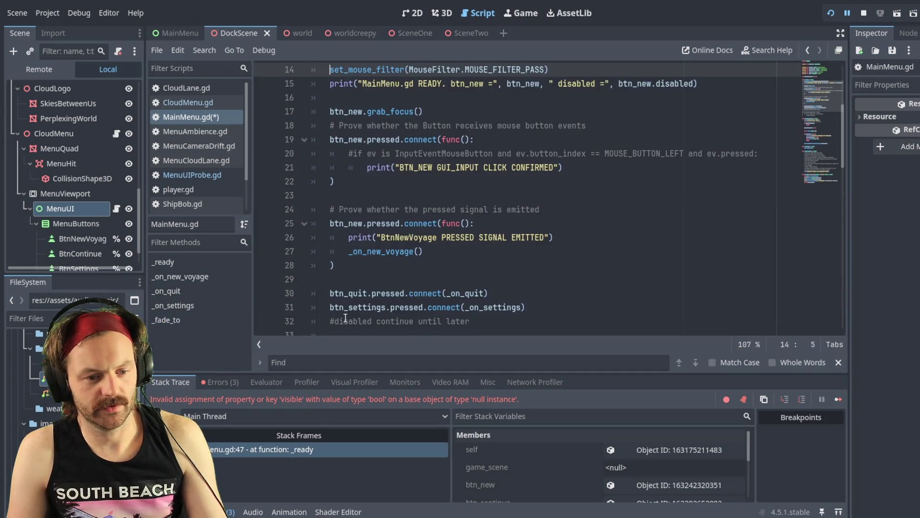
pyautogui.write('#')
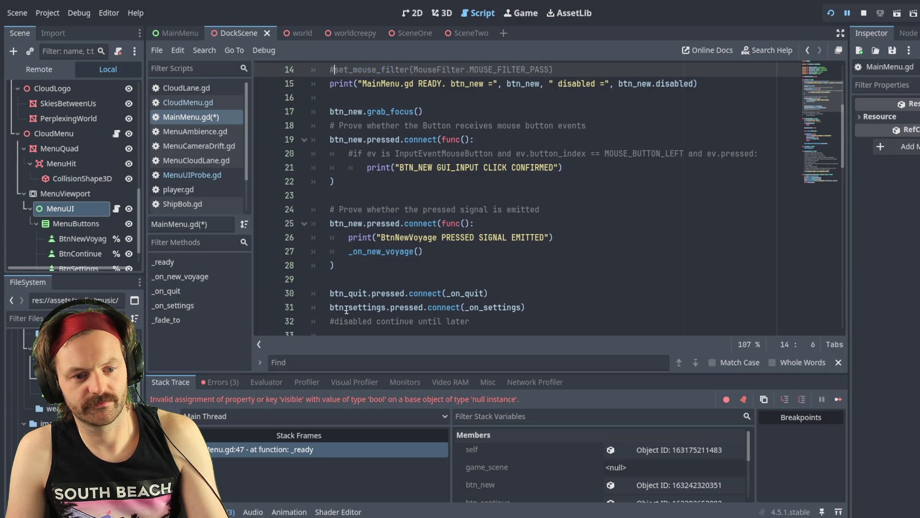
pyautogui.hotkey('ctrl', 's')
pyautogui.hotkey('ctrl', 'End')
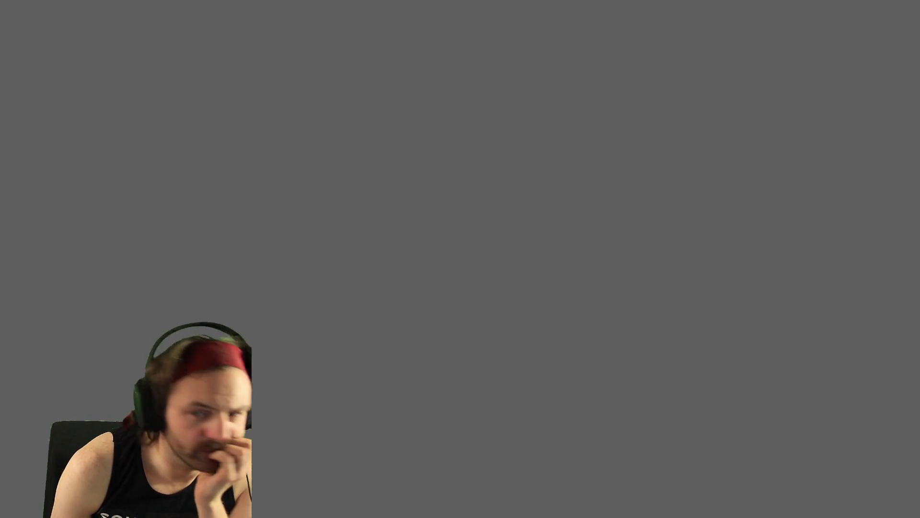
# Relaunch the game and wait for the Skies Between Us title screen and main menu.
pyautogui.hotkey('ctrl', 's')
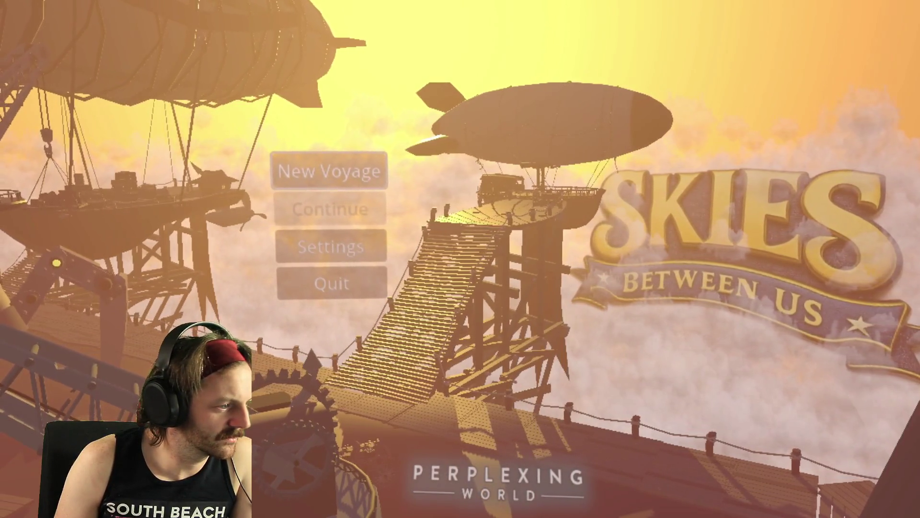
# Run the project until it breaks at MainMenu.gd line 47, then select the error text.
pyautogui.press('F5')
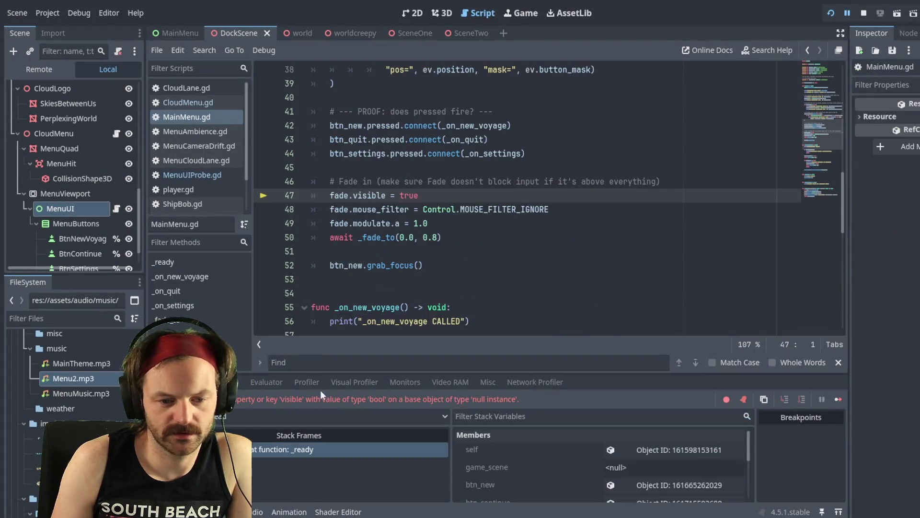
pyautogui.moveTo(529, 403); pyautogui.dragTo(235, 406)
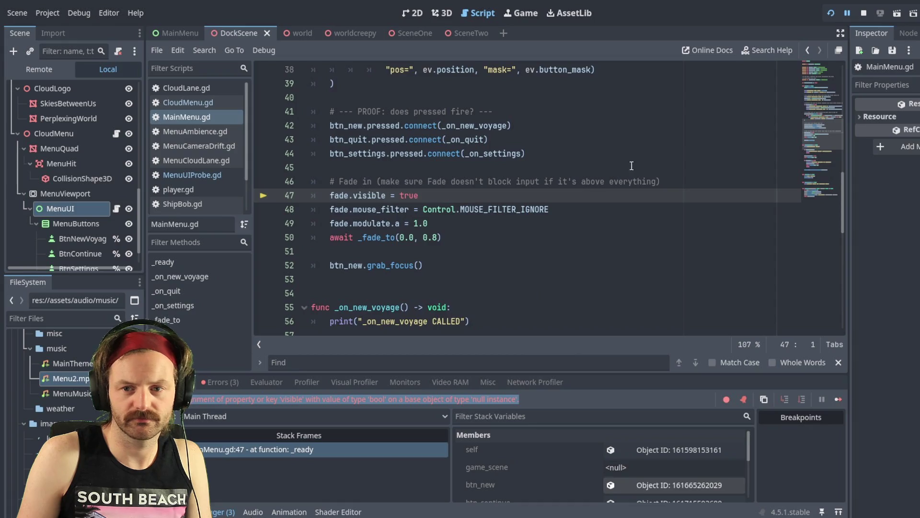
pyautogui.click(863, 13)
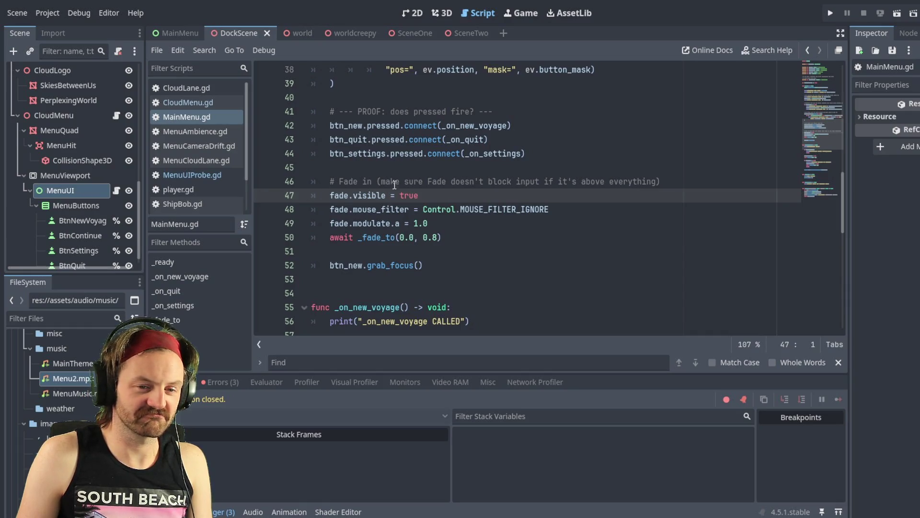
pyautogui.scroll(10, 355, 185)
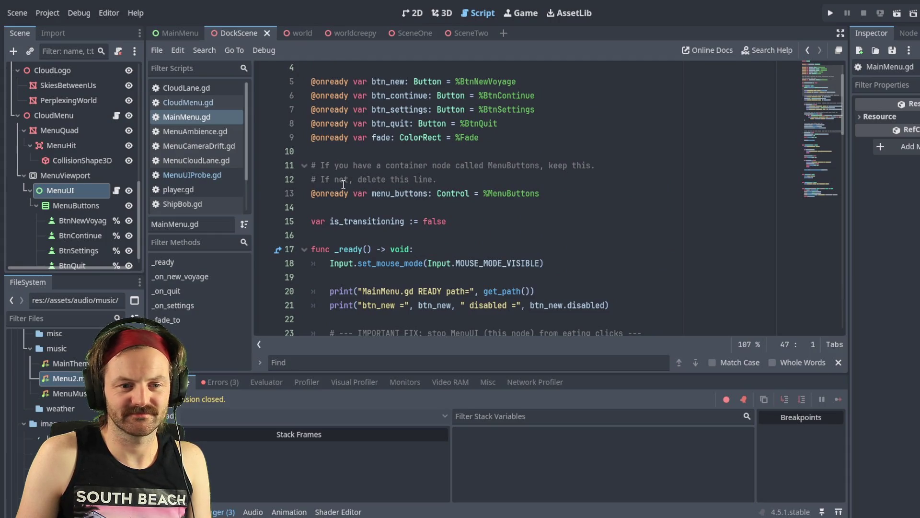
pyautogui.scroll(1, 308, 182)
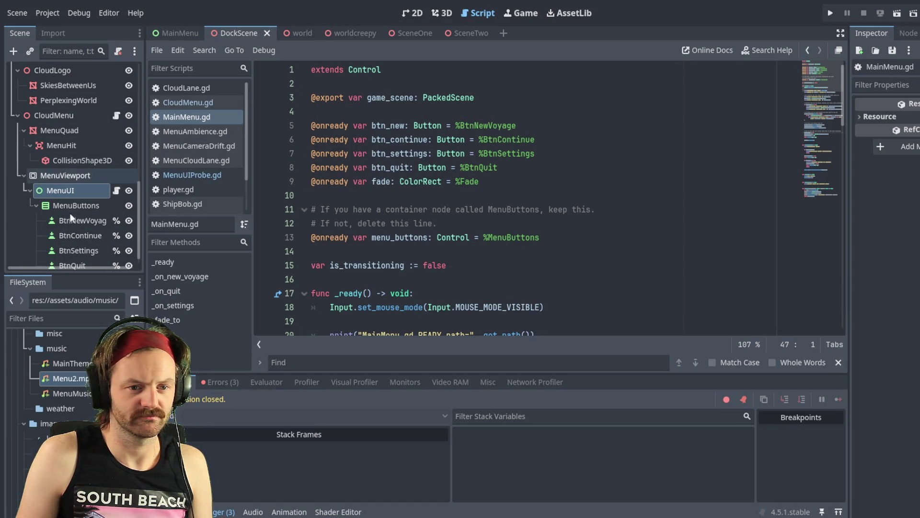
pyautogui.click(177, 33)
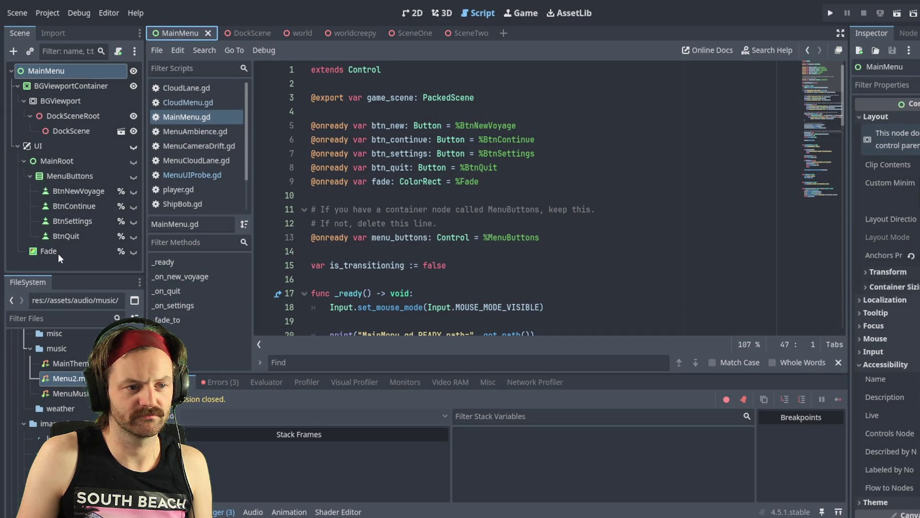
pyautogui.moveTo(71, 249)
pyautogui.mouseDown()
pyautogui.moveTo(193, 120)
pyautogui.moveTo(253, 30)
pyautogui.moveTo(12, 176)
pyautogui.mouseUp()
pyautogui.scroll(5, 68, 218)
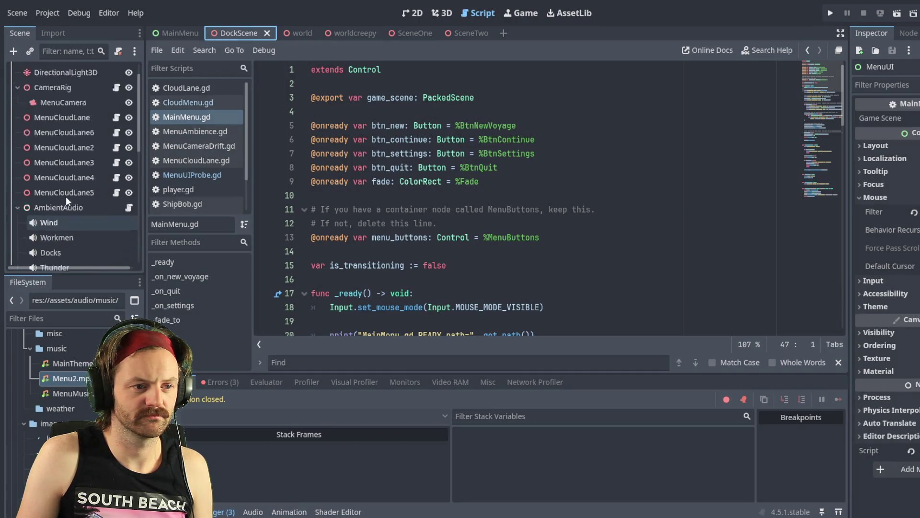
pyautogui.scroll(-5, 71, 189)
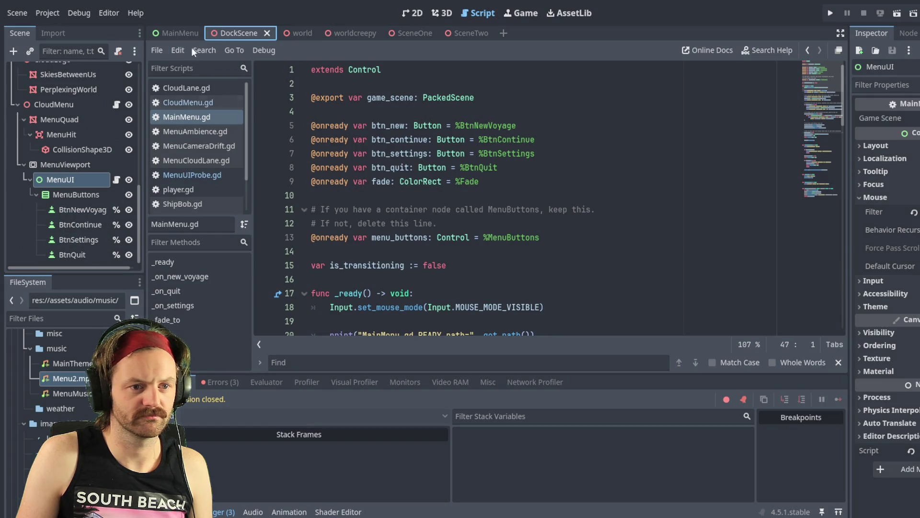
pyautogui.click(181, 33)
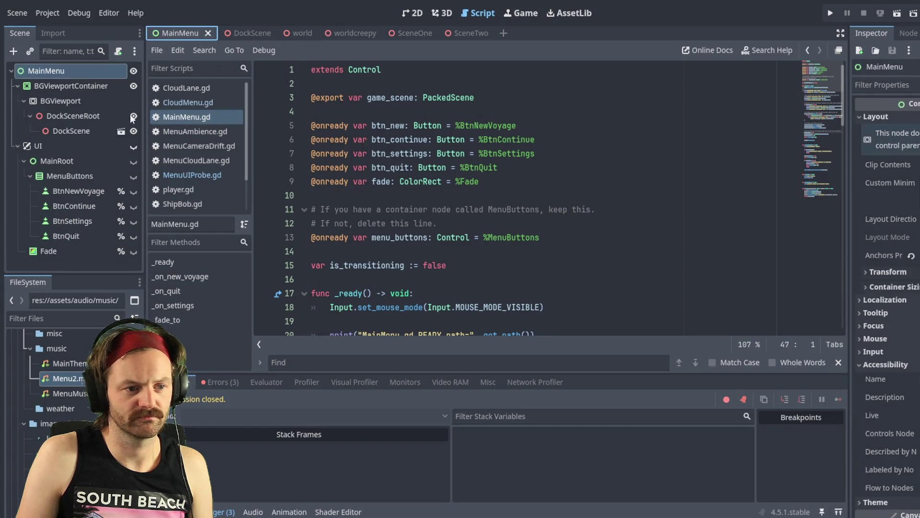
pyautogui.click(49, 250)
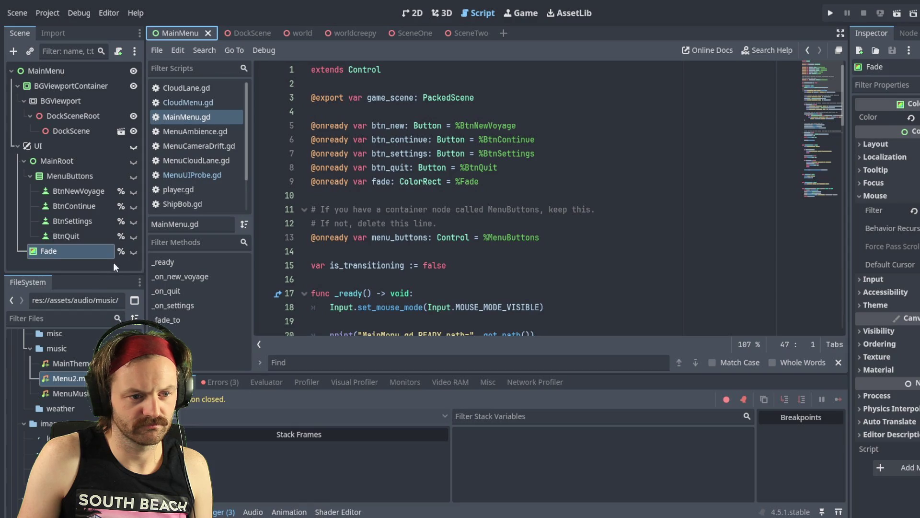
pyautogui.click(246, 35)
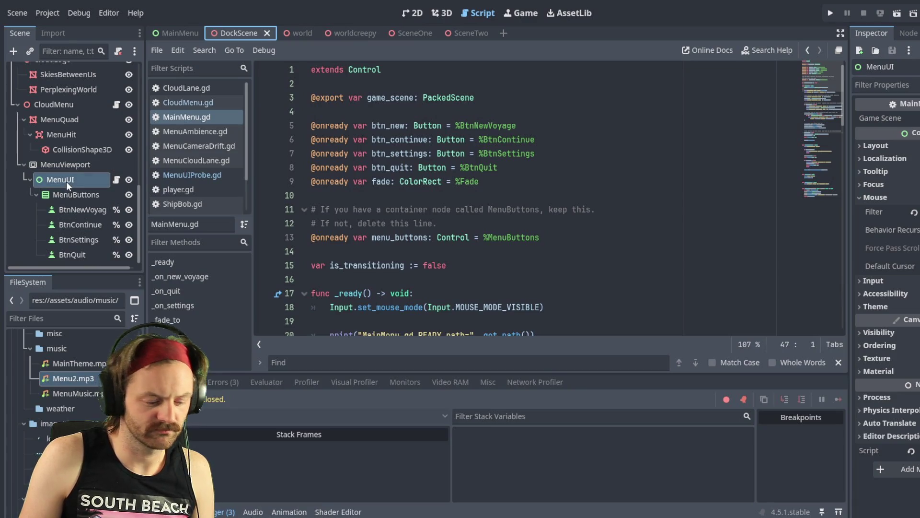
# Paste the Fade ColorRect under MenuUI in the DockScene.
pyautogui.click(60, 185)
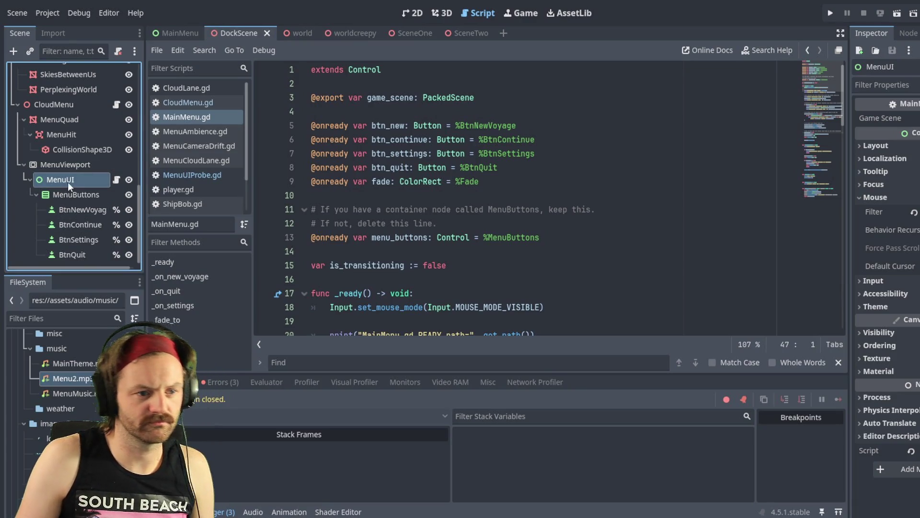
pyautogui.hotkey('ctrl', 'v')
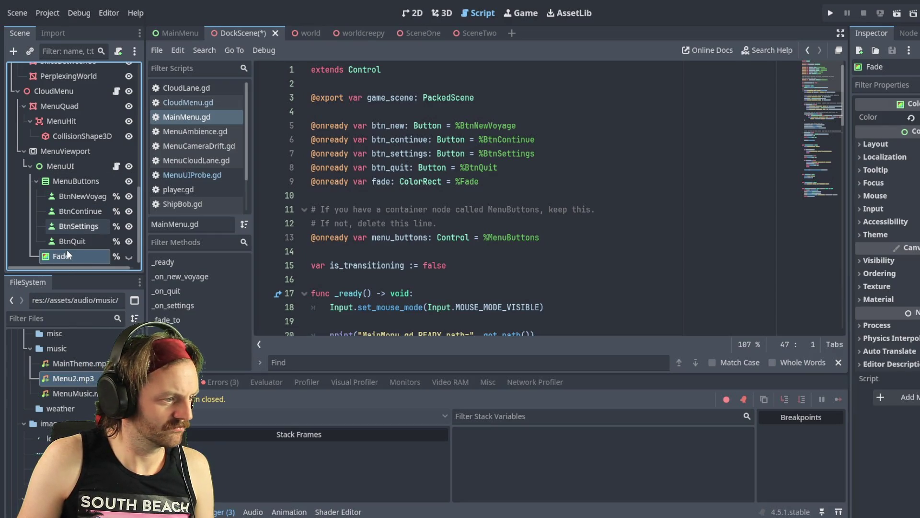
pyautogui.click(35, 179)
pyautogui.click(38, 244)
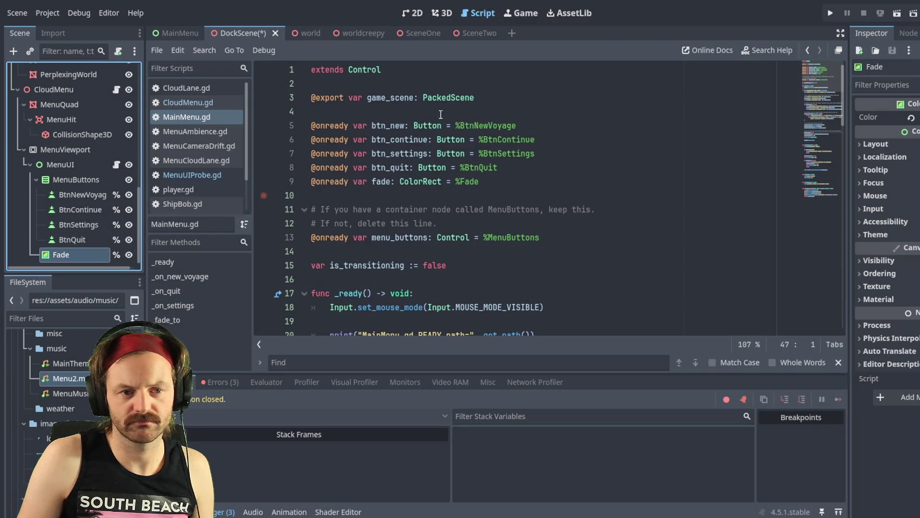
# Save the DockScene and expand Fade's Mouse settings in the Inspector.
pyautogui.click(448, 207)
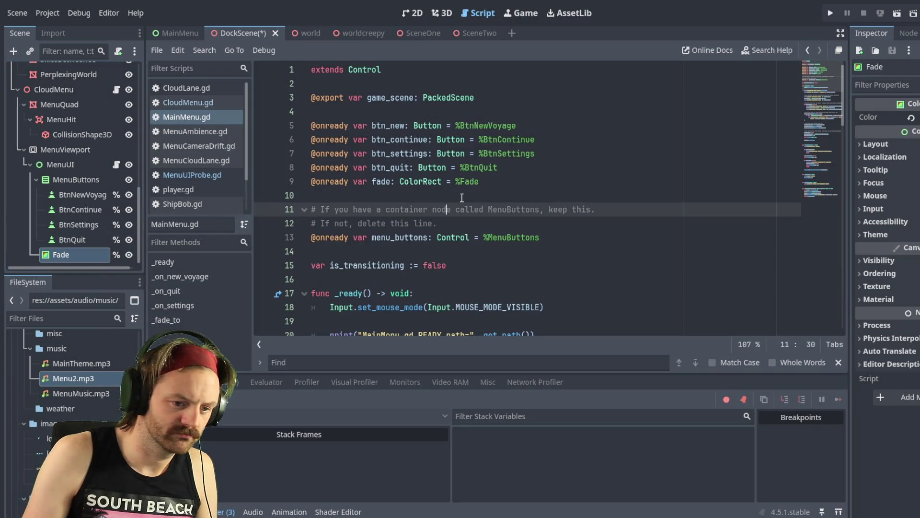
pyautogui.click(461, 198)
pyautogui.hotkey('ctrl', 's')
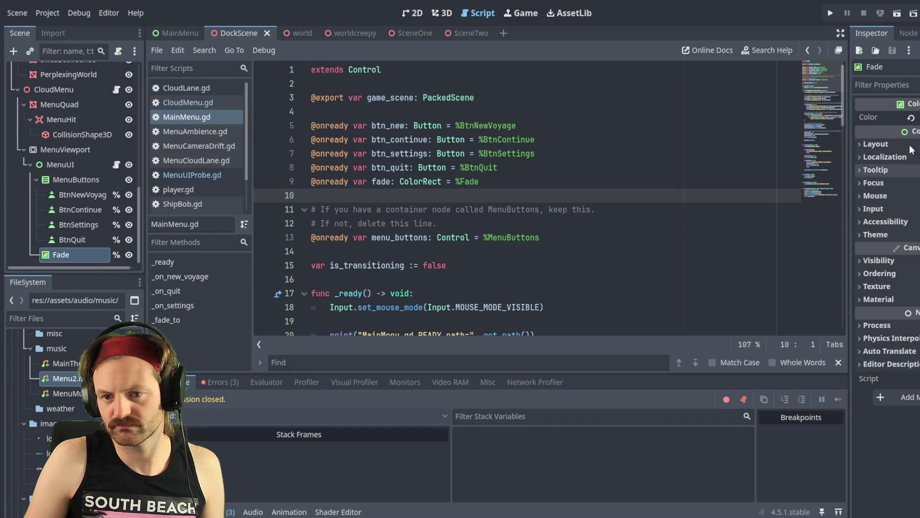
pyautogui.click(863, 197)
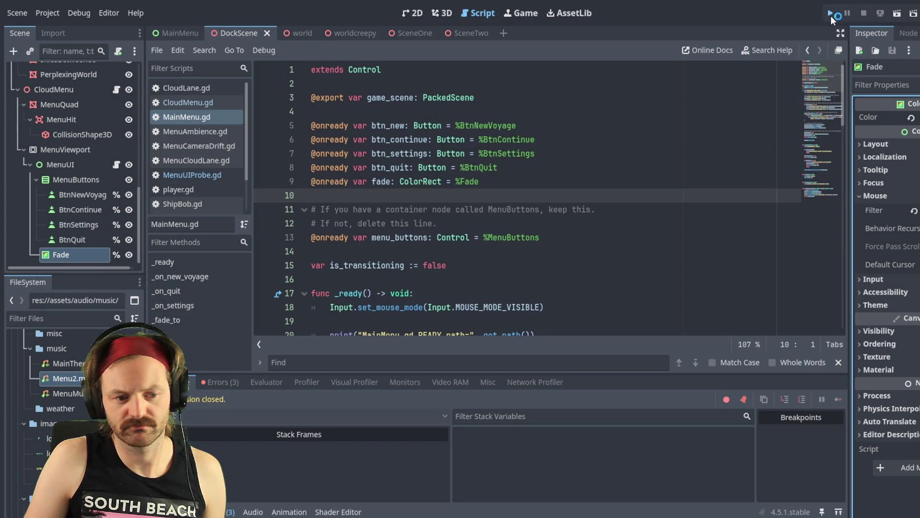
# Quit the test run and relaunch the project with the Run Project button.
pyautogui.press('F5')
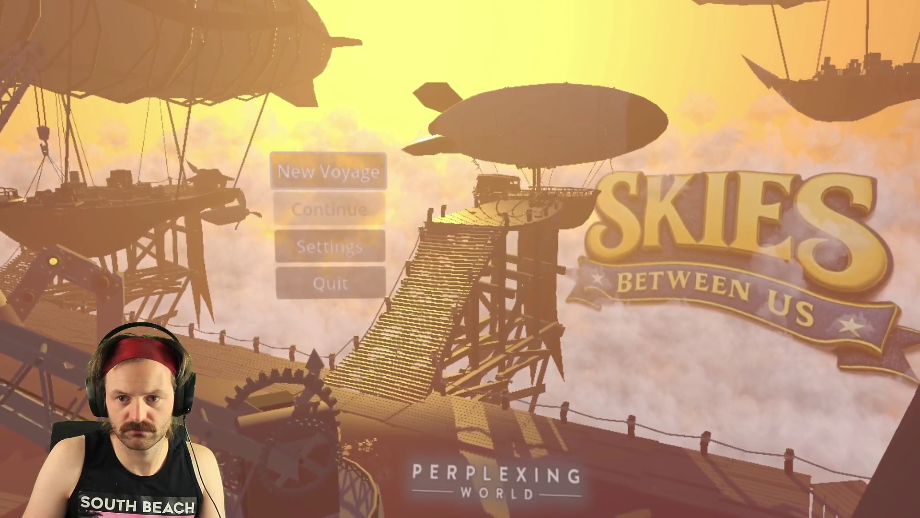
pyautogui.hotkey('alt', 'Tab')
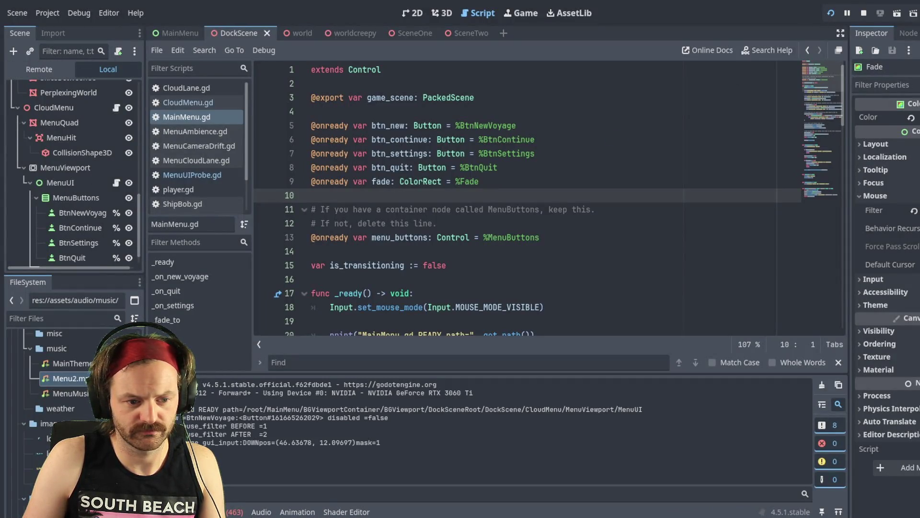
pyautogui.hotkey('alt', 'Tab')
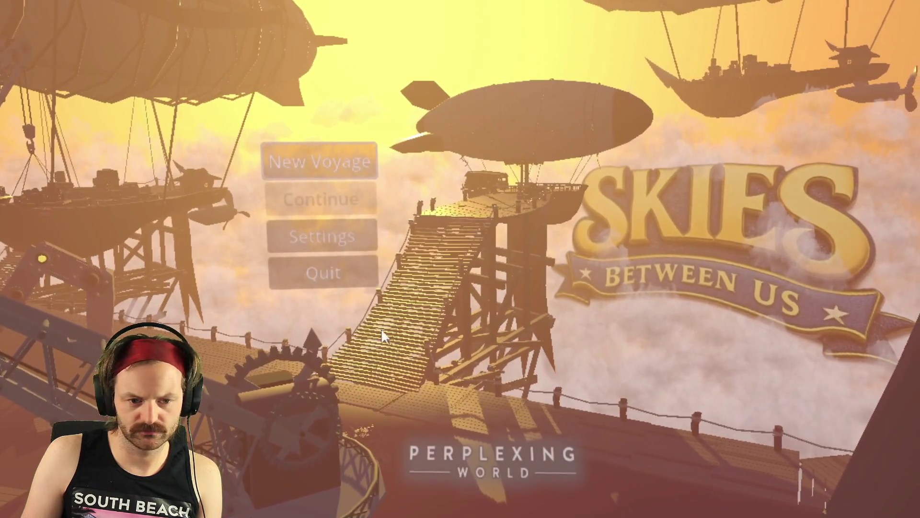
pyautogui.click(334, 259)
pyautogui.click(414, 266)
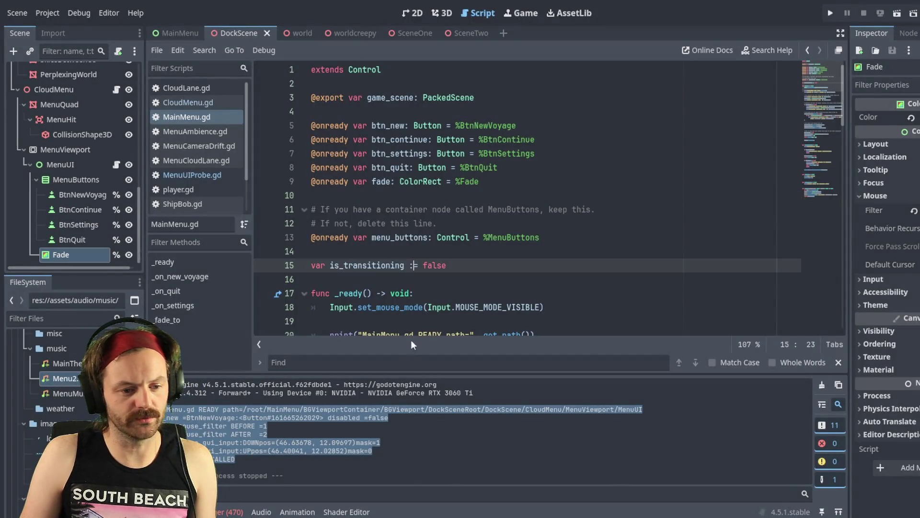
pyautogui.click(836, 16)
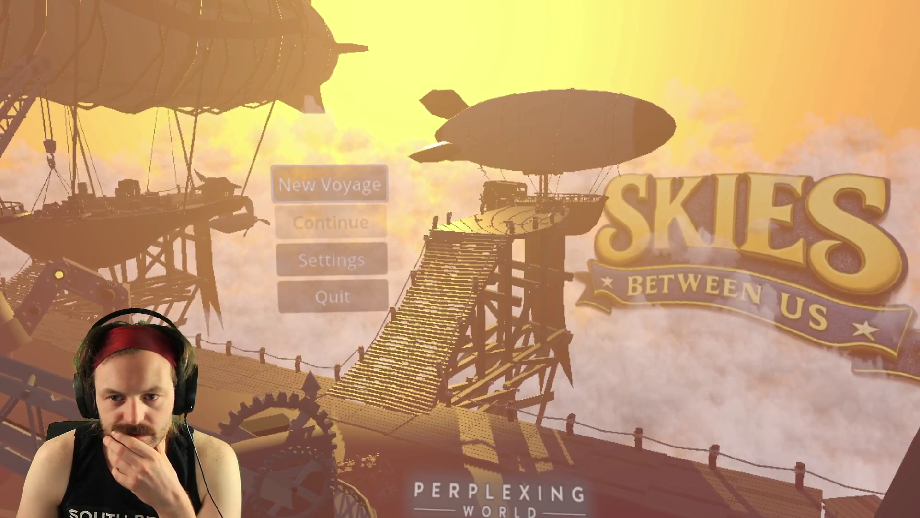
# Check MainMenu.gd in the editor, then return to the running game's four-option main menu.
pyautogui.hotkey('alt', 'Tab')
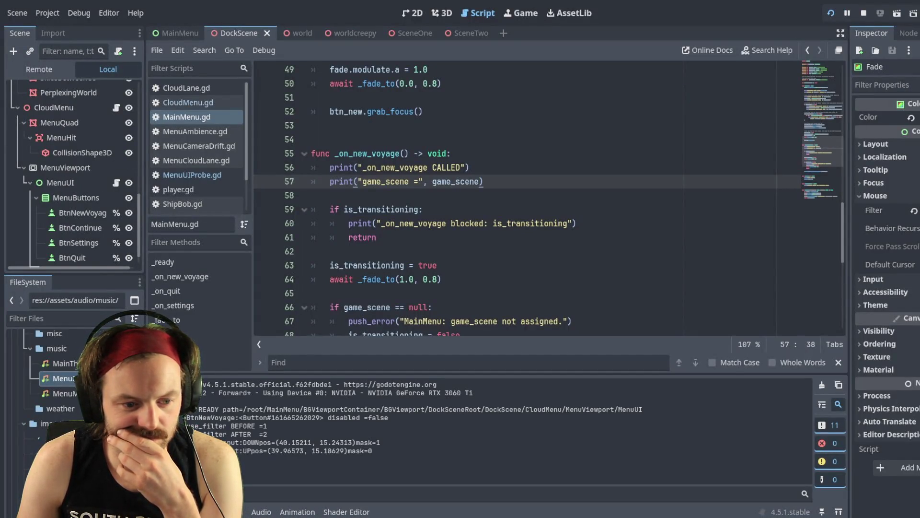
pyautogui.hotkey('alt', 'Tab')
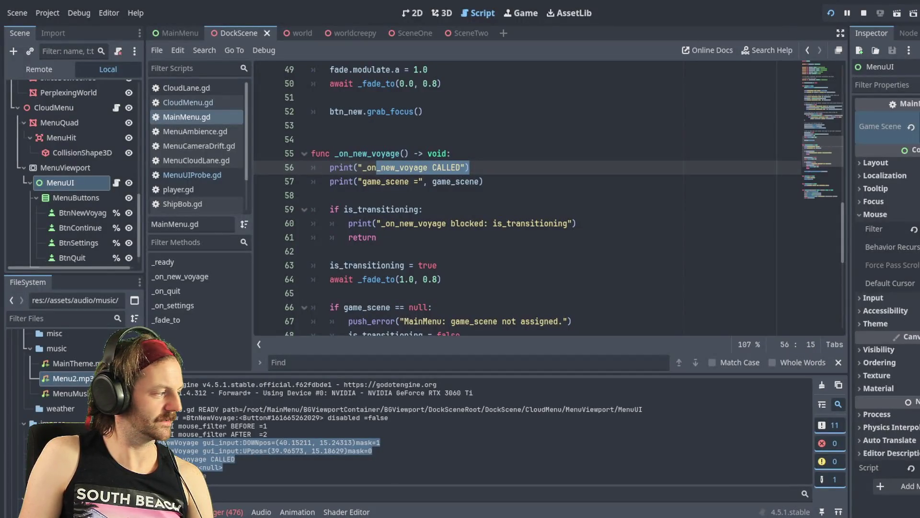
# Restart the game with F5 and try New Voyage on the fresh main menu.
pyautogui.press('F5')
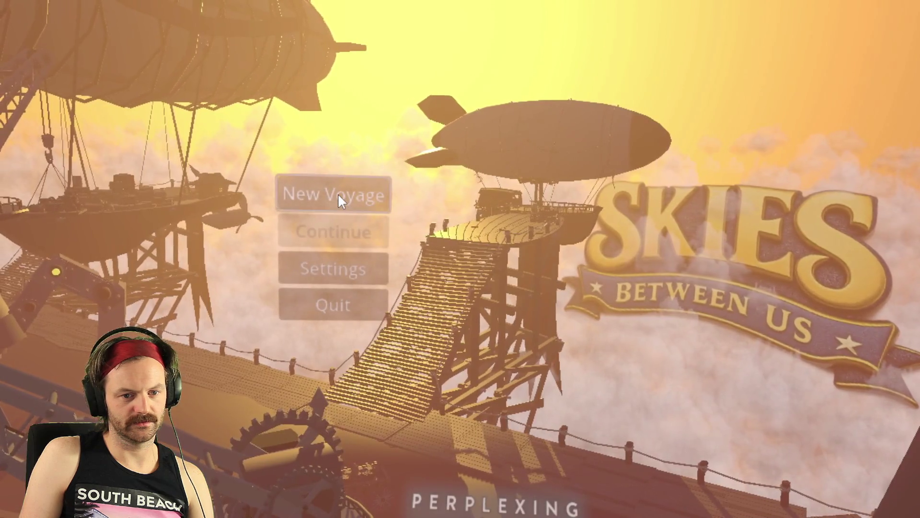
pyautogui.click(338, 194)
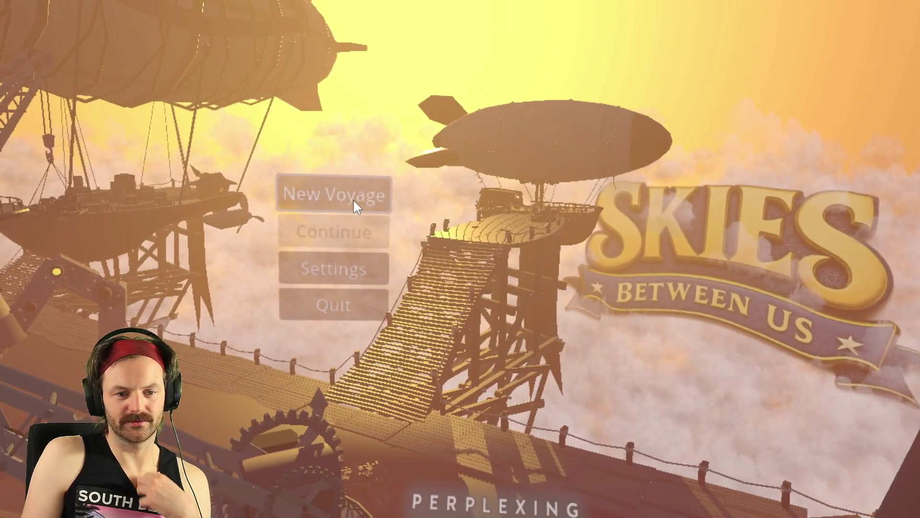
# Start a New Voyage, walk toward the bow on the airship deck, then stop with F8.
pyautogui.click(352, 199)
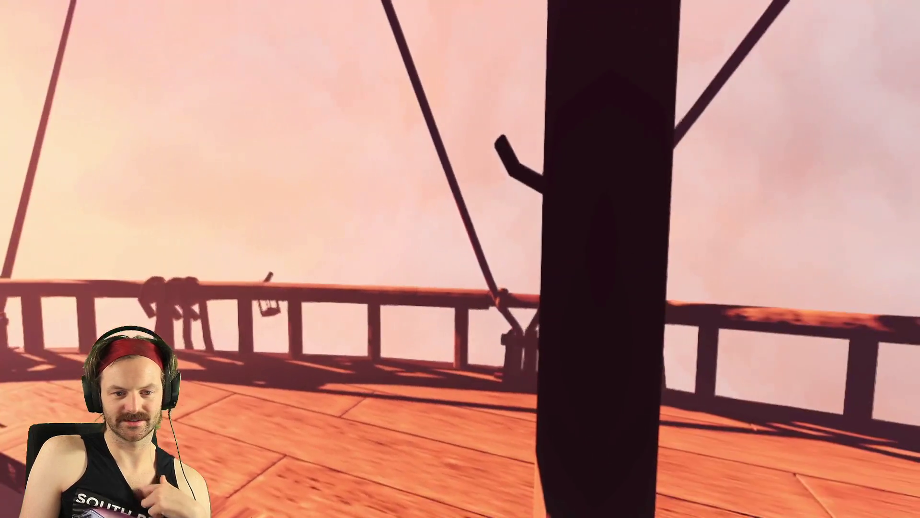
pyautogui.moveTo(460, 259)
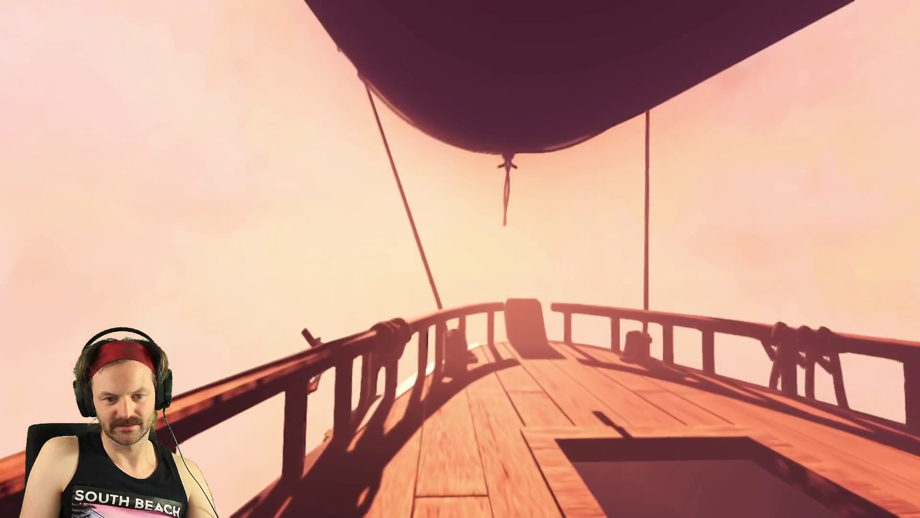
pyautogui.press('w')
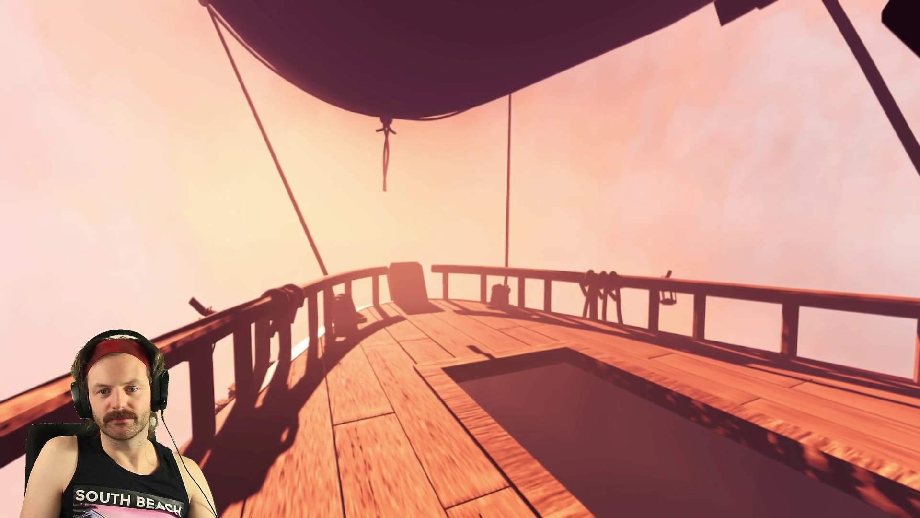
pyautogui.press('F8')
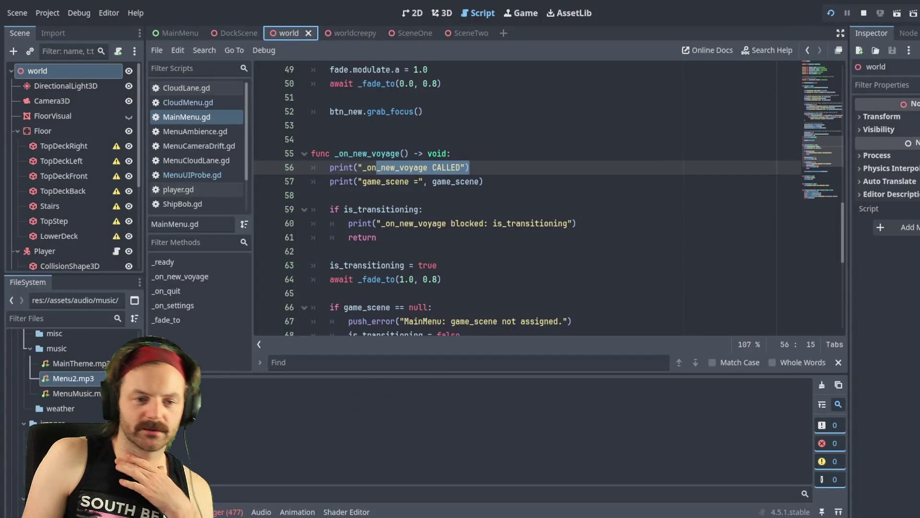